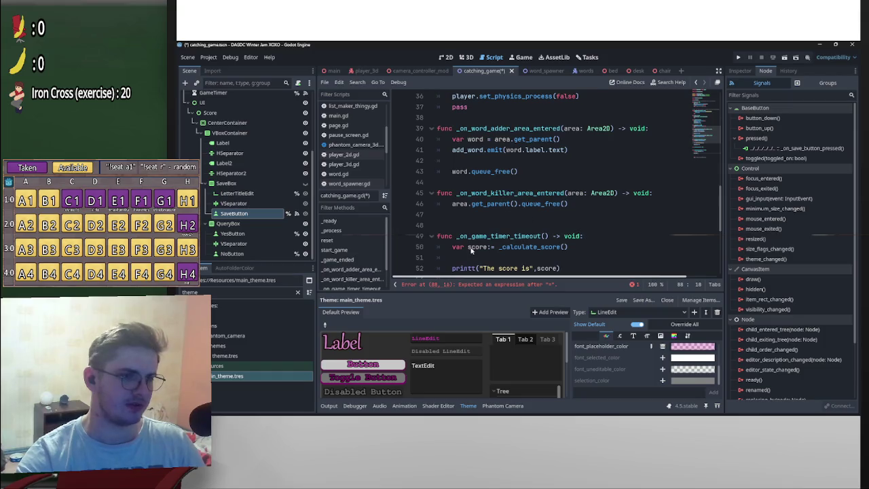
- Declare 'var score:int' on a new line below the onready variables in catching_game.gd
scroll(547, 234, down, 5)
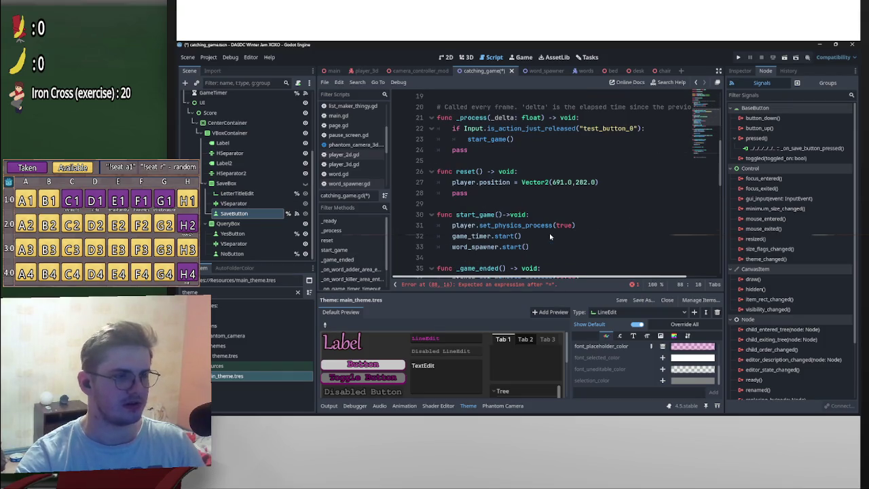
scroll(545, 232, down, 2)
scroll(552, 233, up, 7)
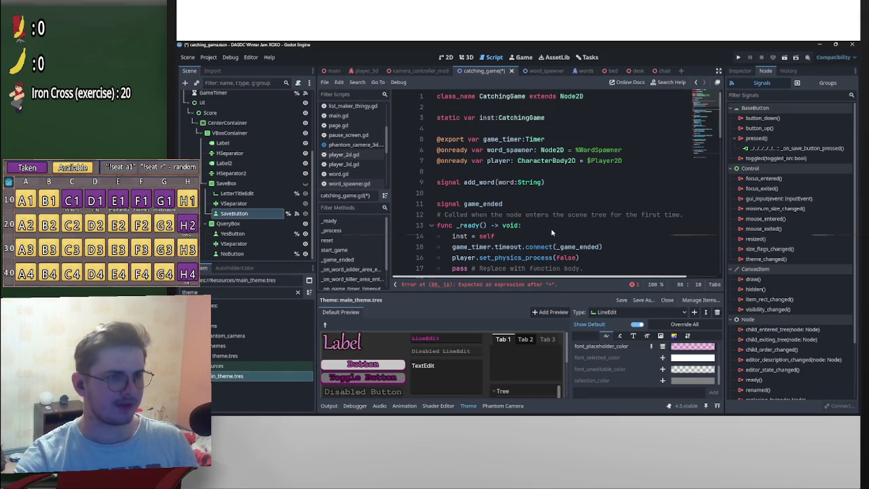
click(490, 174)
key(Return)
key(Return)
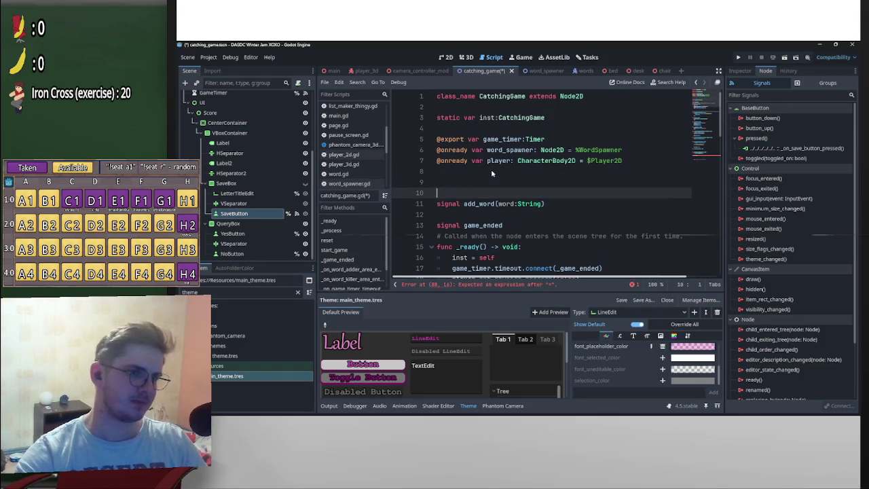
key(Up)
text(var score)
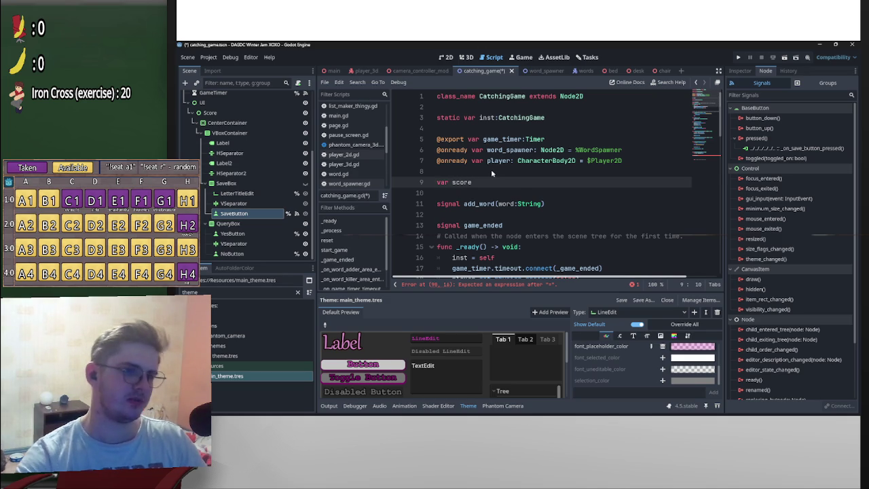
scroll(534, 192, down, 12)
scroll(536, 191, up, 12)
text(:int)
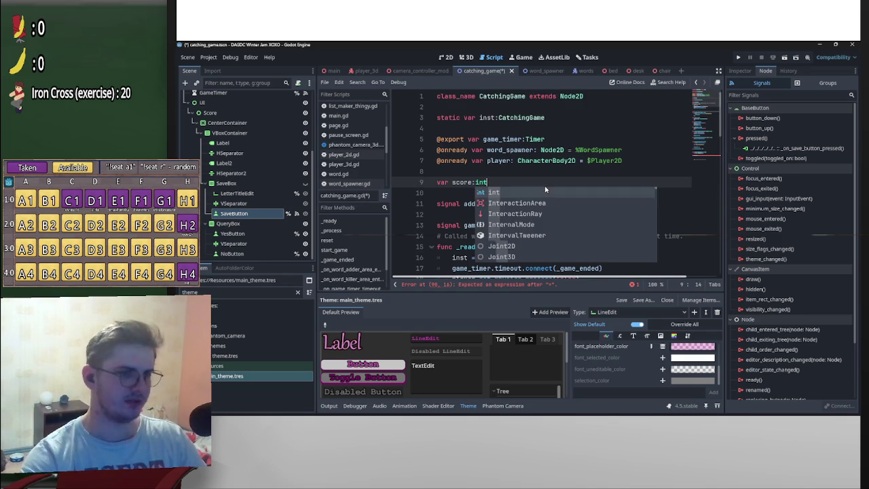
scroll(533, 187, down, 10)
scroll(520, 185, down, 6)
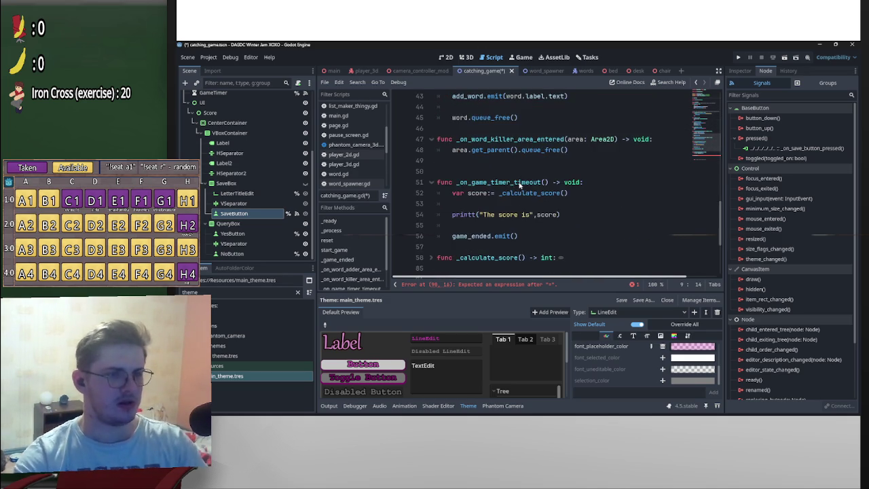
scroll(515, 206, up, 2)
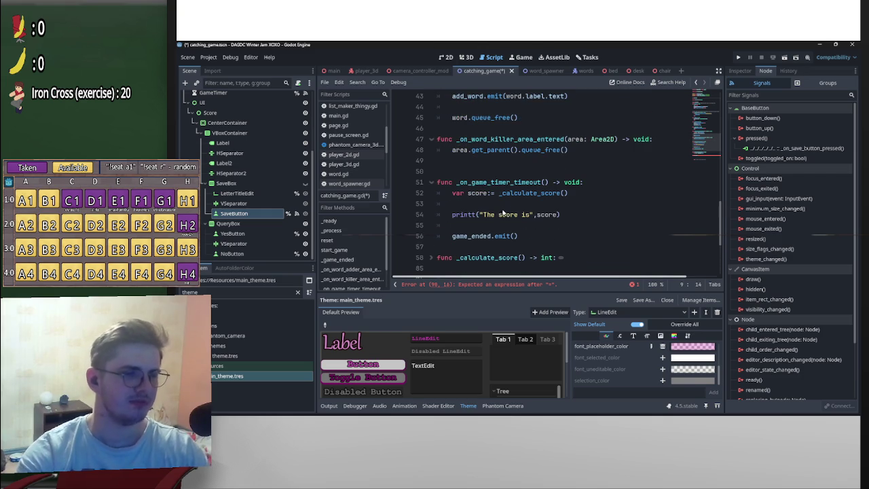
click(468, 193)
- On line 52, drop 'var' and change ':=' to '=' so score assigns the member
key(shift+Home)
key(BackSpace)
scroll(506, 206, down, 2)
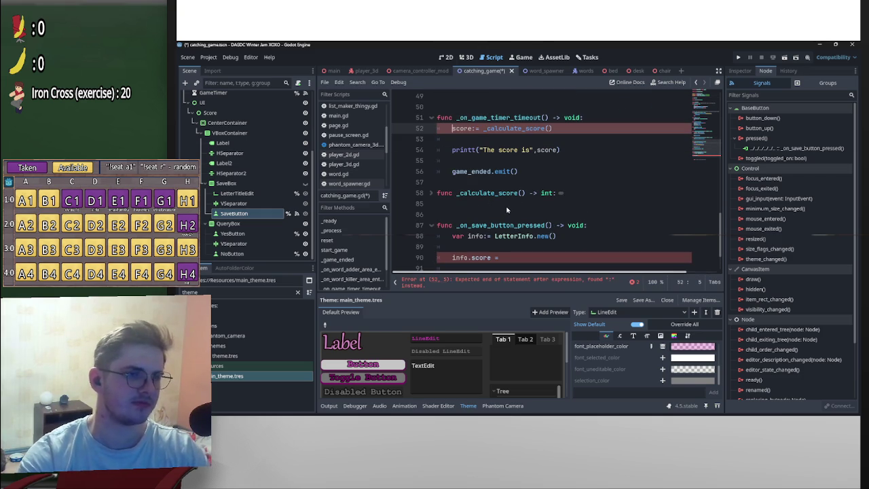
click(474, 129)
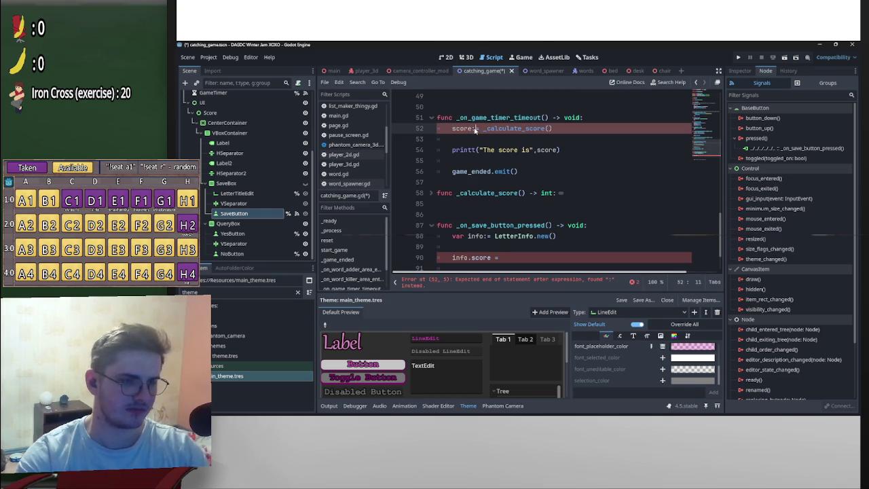
key(Delete)
- Complete the save handler's assignment as 'info.score = score'
scroll(491, 173, down, 1)
scroll(490, 172, down, 1)
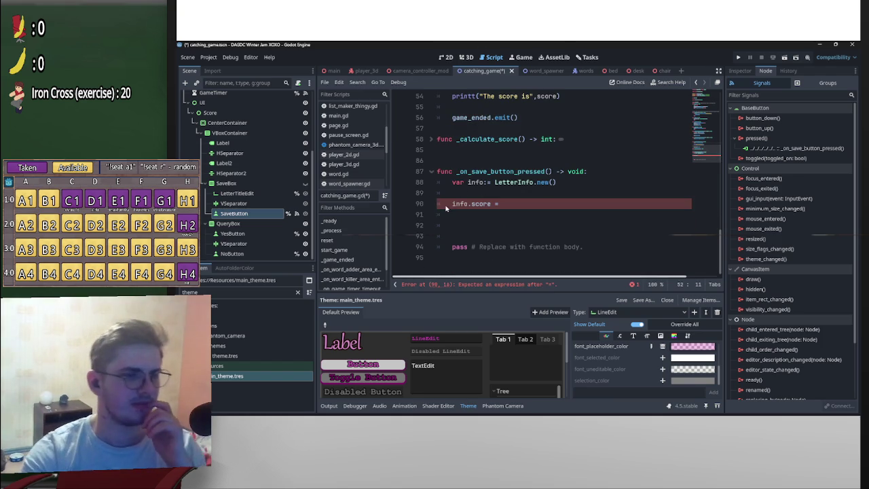
click(495, 204)
text(score)
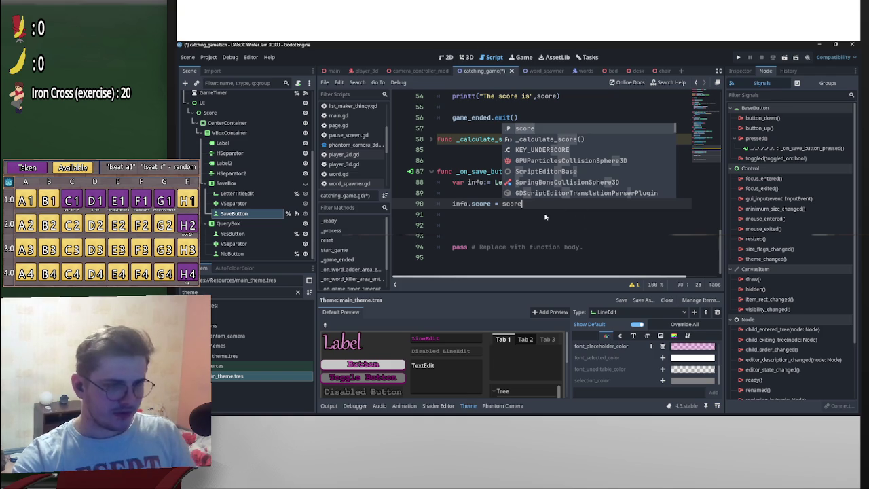
- Start an 'info.title' line below it using autocomplete
click(543, 214)
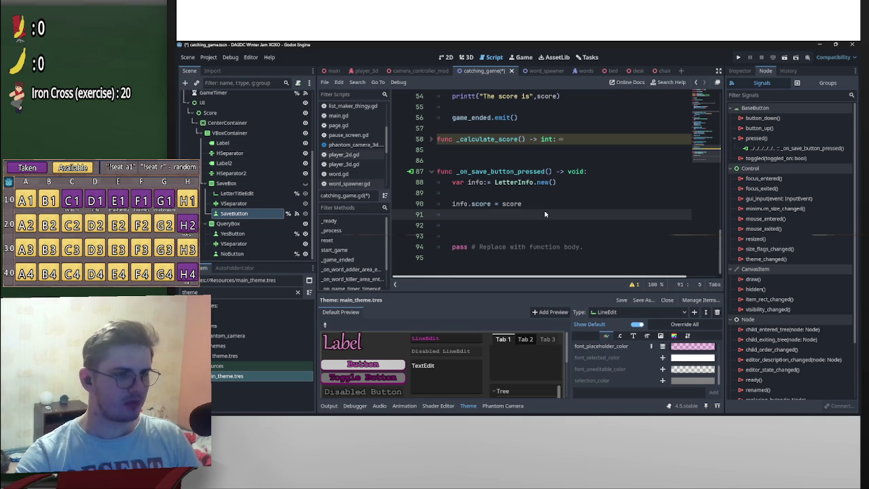
text(info)
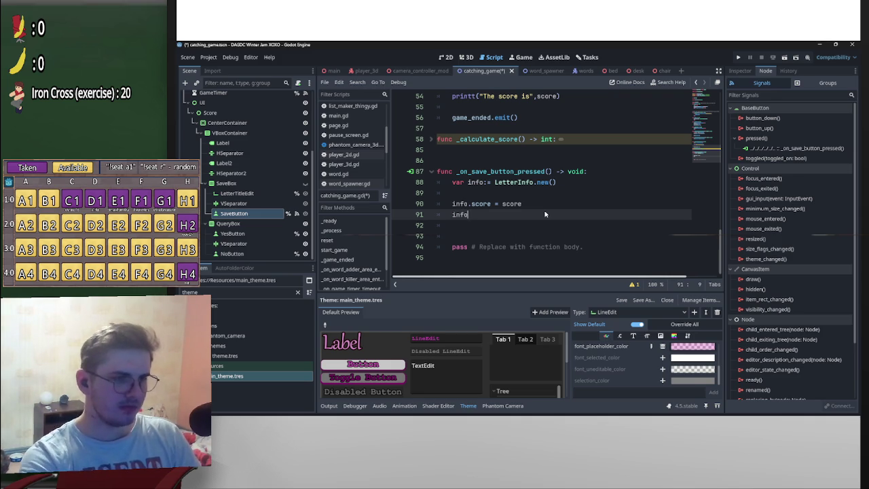
text(.)
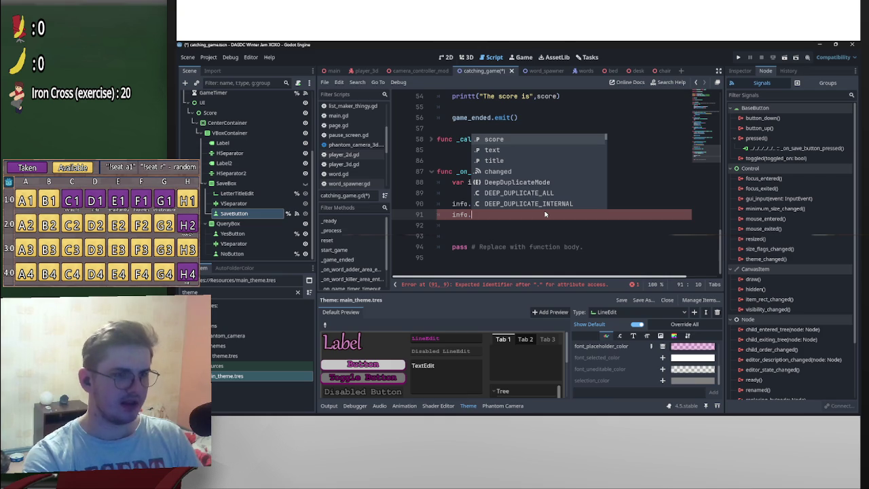
key(Down)
key(Down)
key(Down)
key(Up)
key(Return)
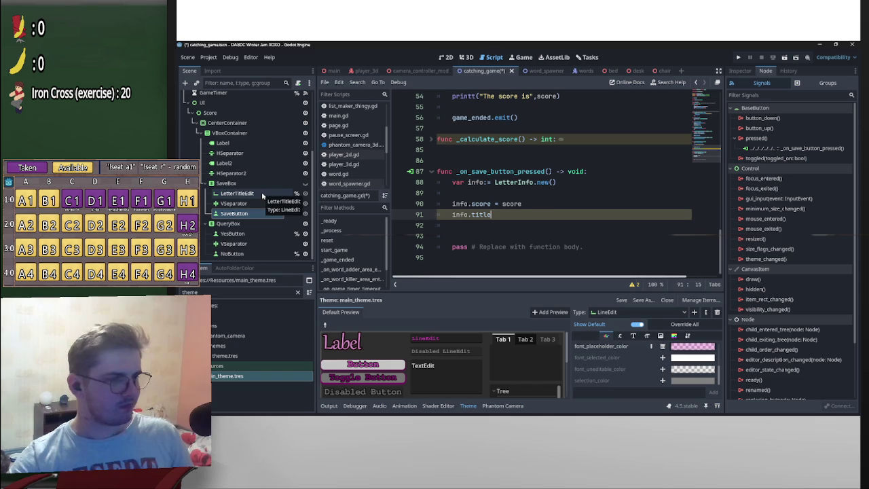
scroll(509, 178, up, 15)
click(503, 167)
key(Return)
key(Up)
mouse_move(241, 194)
mouse_down()
mouse_move(550, 175)
mouse_move(487, 174)
mouse_up()
- Put letter_title_edit as the save handler's first line and begin an 'if' condition on it
scroll(486, 176, down, 15)
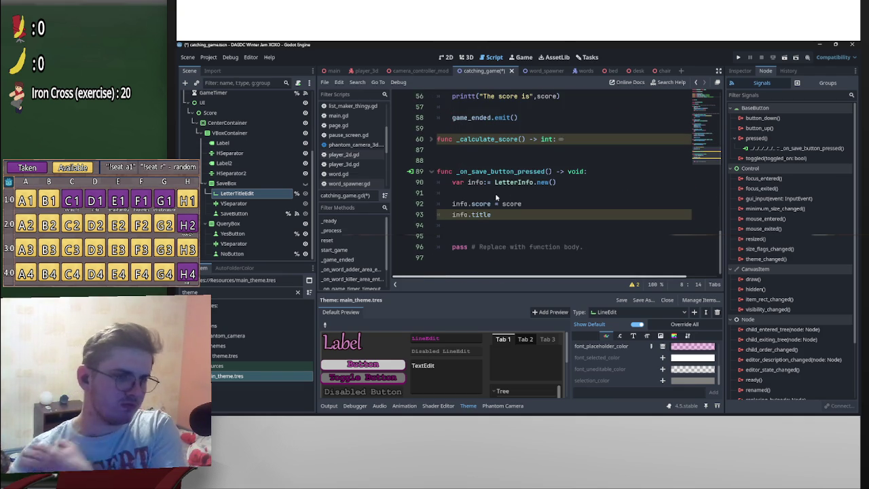
click(446, 184)
key(Return)
key(Up)
text(letter_title_edit)
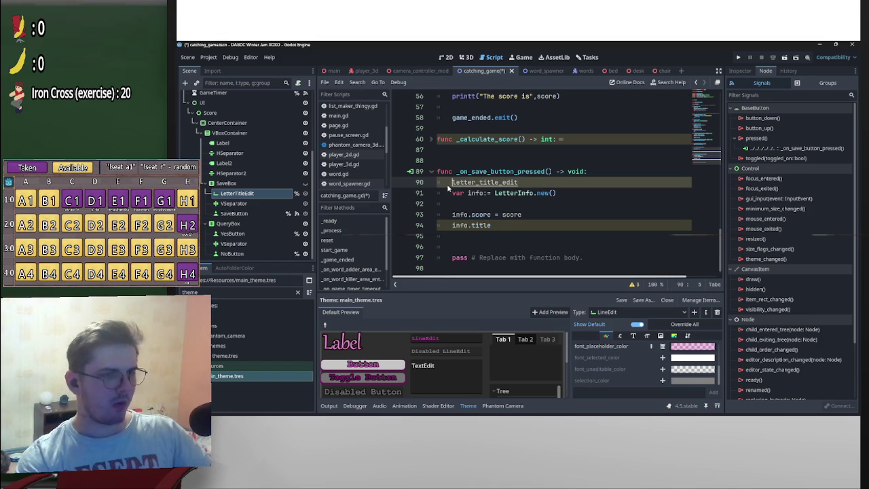
key(Home)
text(if )
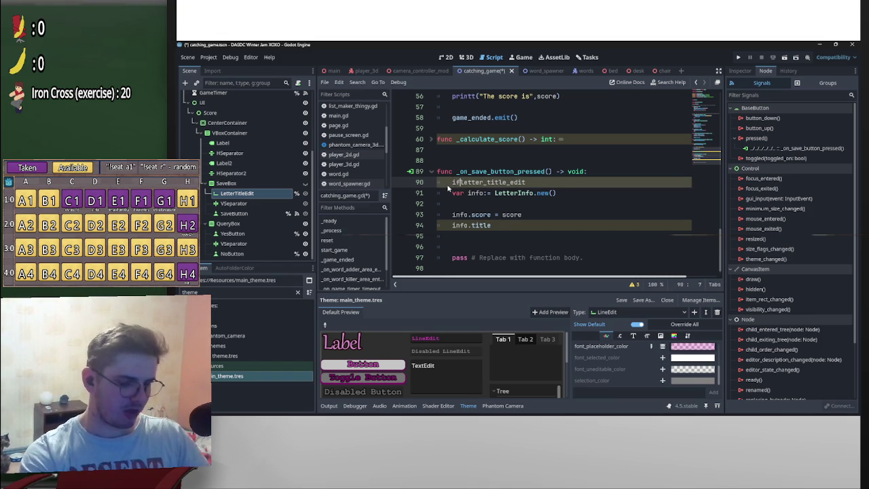
text(.)
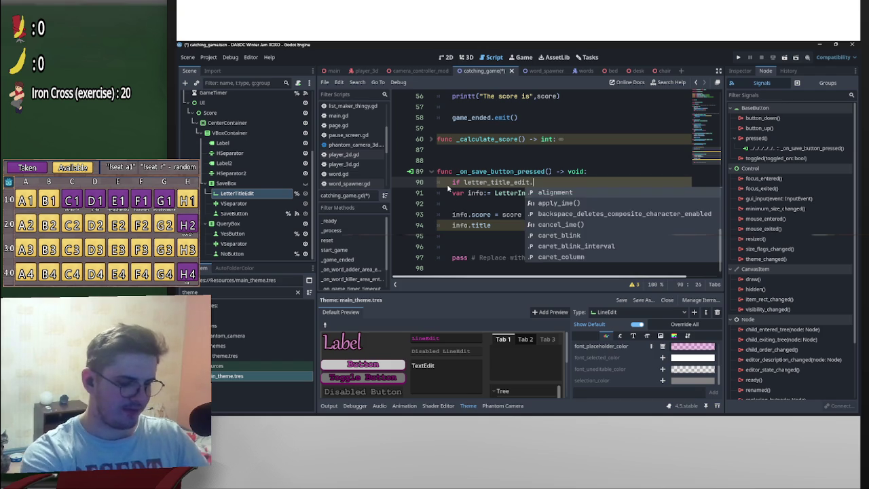
text(text =)
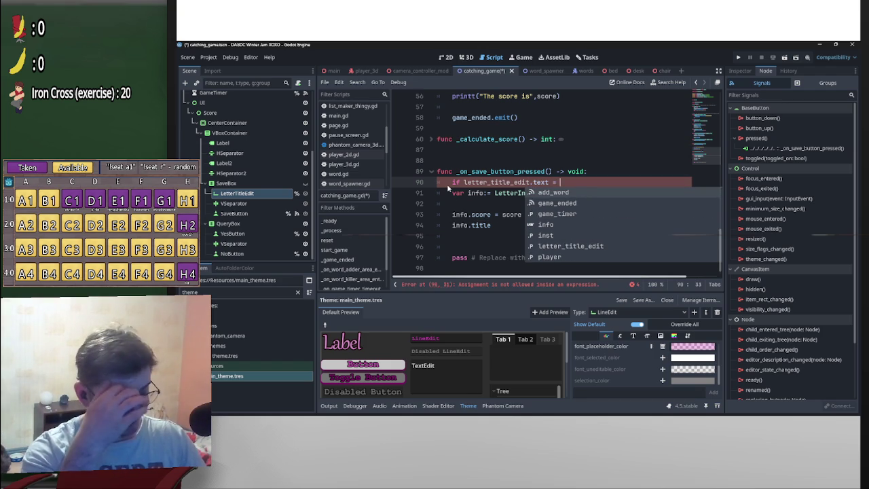
- Make the condition 'if letter_title_edit.text.is_empty():' and start its indented block
key(BackSpace)
key(BackSpace)
key(BackSpace)
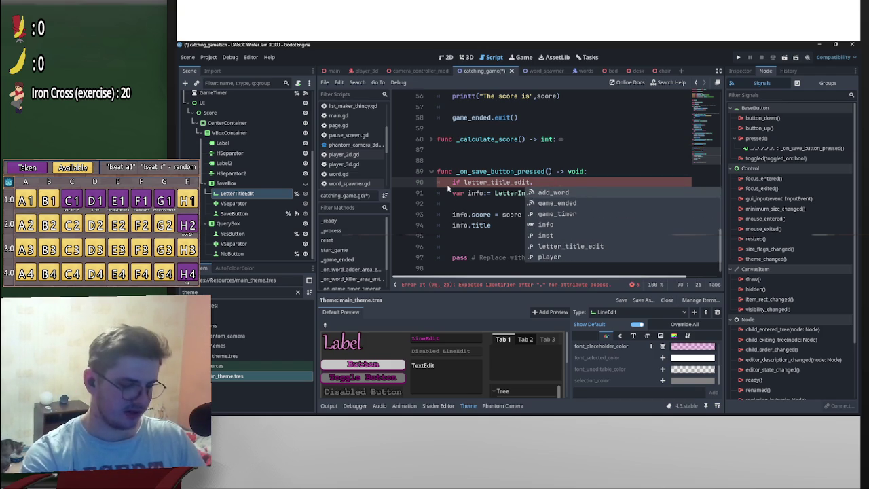
text(text.emp)
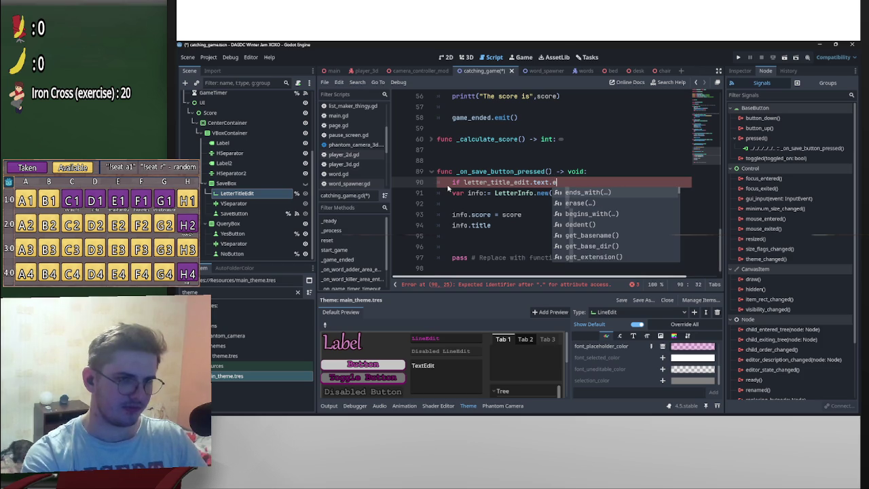
key(Return)
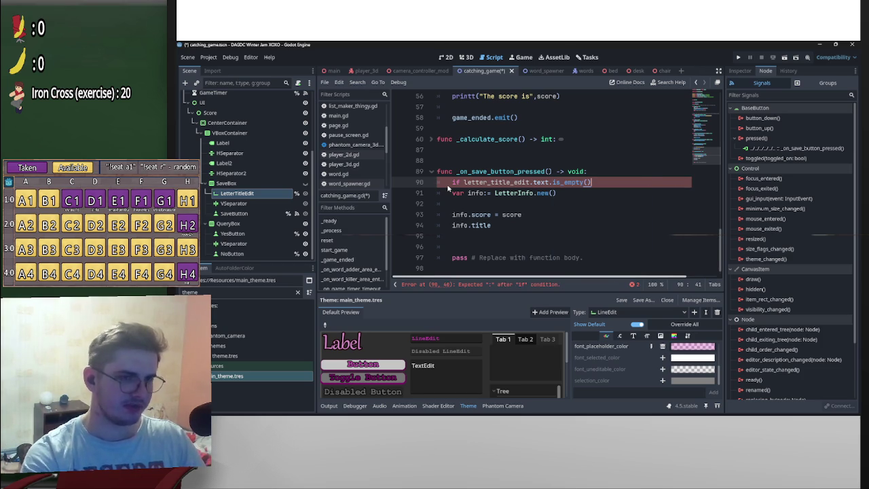
text(:)
key(Return)
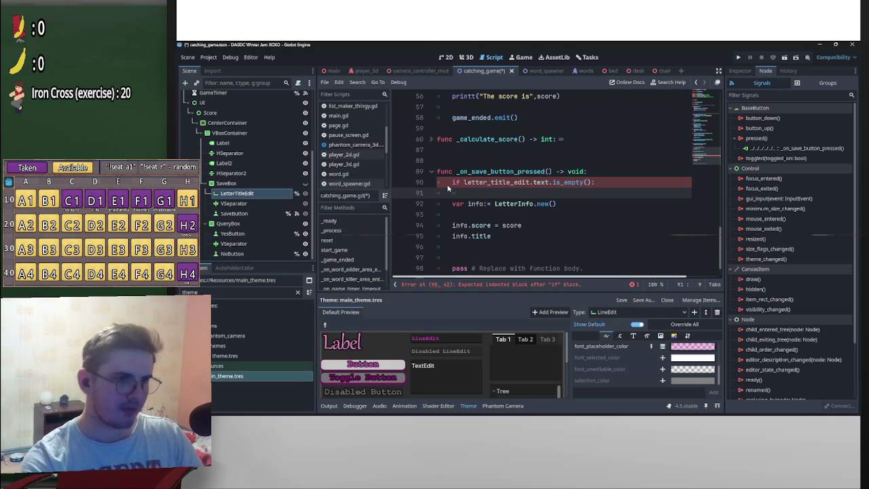
- In the empty-title branch, set letter_title_edit's placeholder_text to a 'TITLE CANNOT BE BLANK' warning
mouse_move(464, 183)
mouse_down()
mouse_move(550, 184)
mouse_move(467, 193)
mouse_up()
text(letter_title_edit.)
click(571, 193)
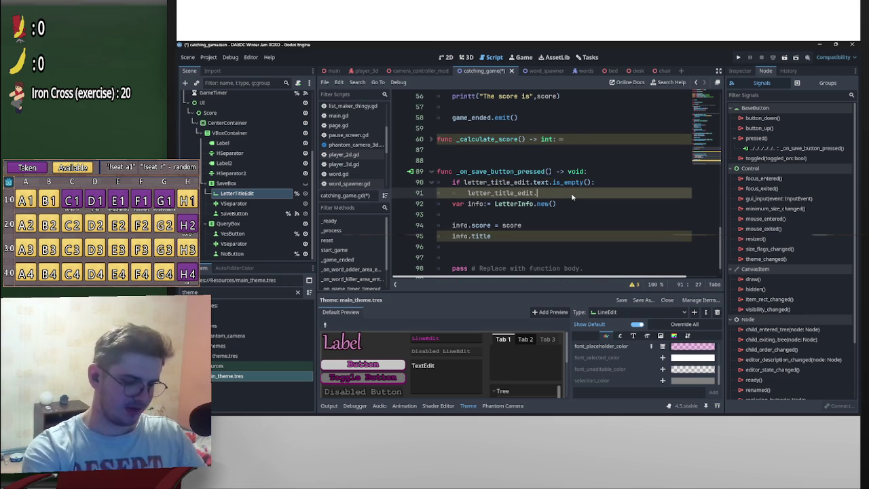
text(placeholder_text = YOU)
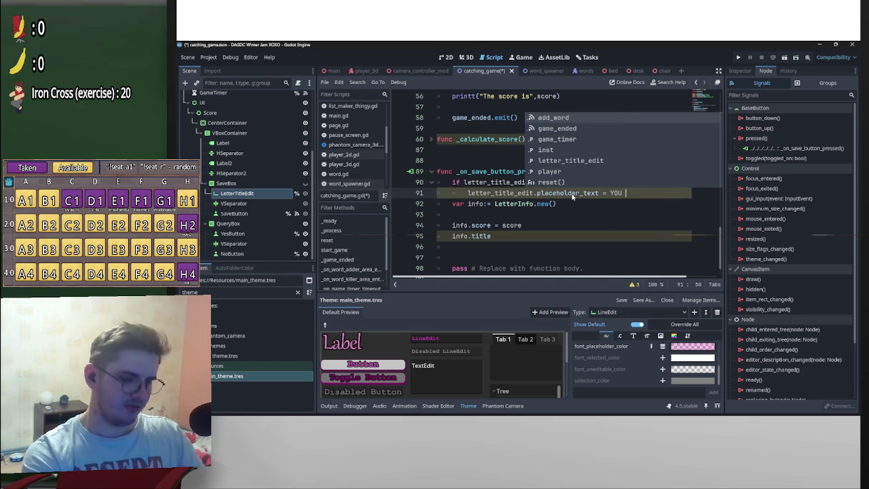
text( ")
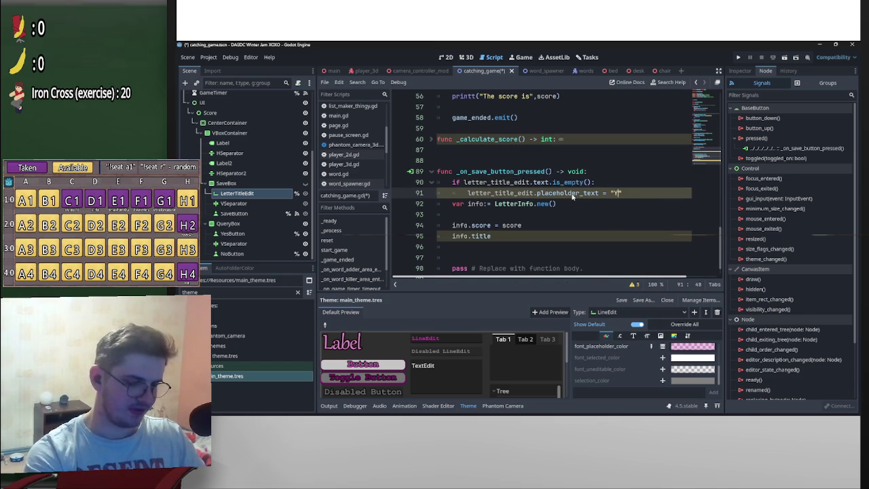
text(YOU MUST ENTER A)
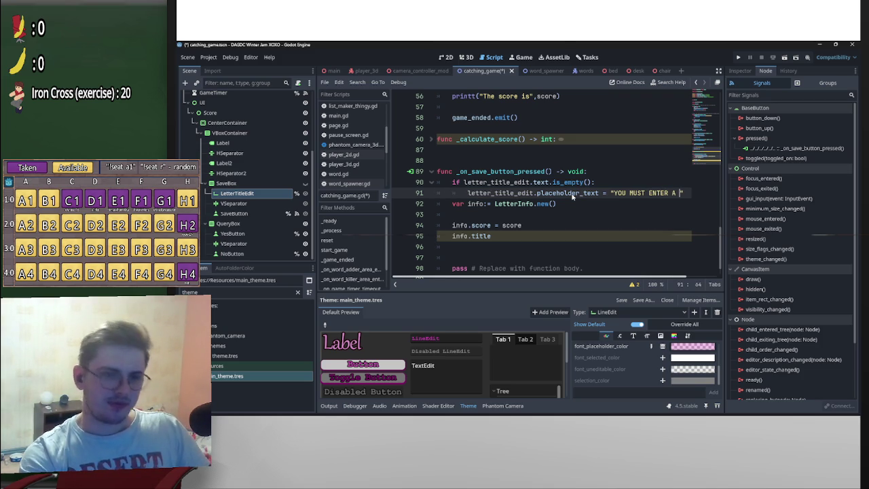
key(BackSpace)
key(BackSpace)
key(BackSpace)
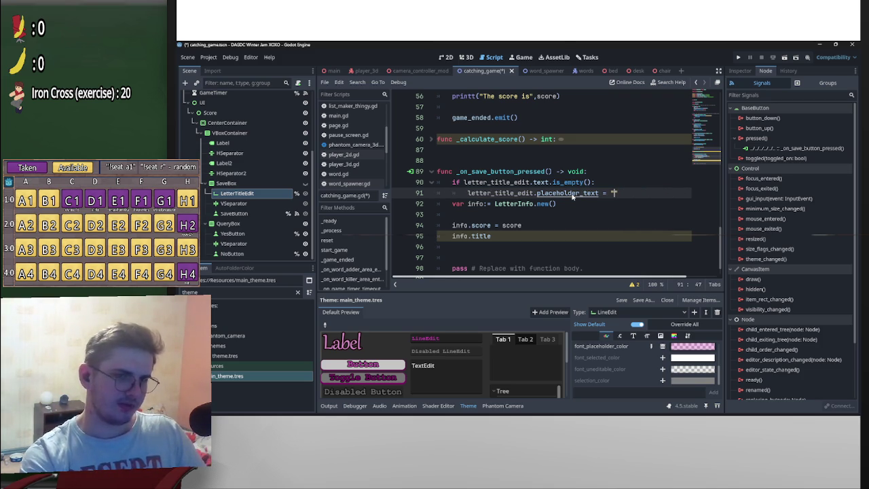
text(THE NA)
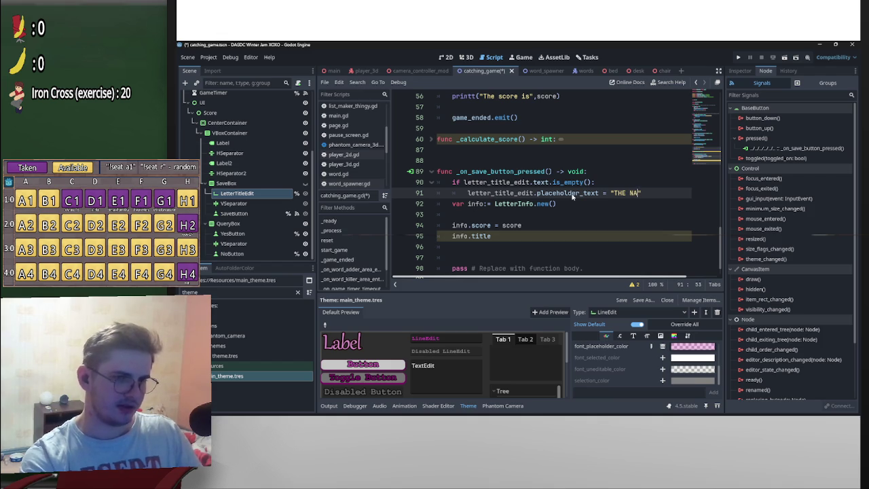
key(BackSpace)
key(BackSpace)
text(TITLE O)
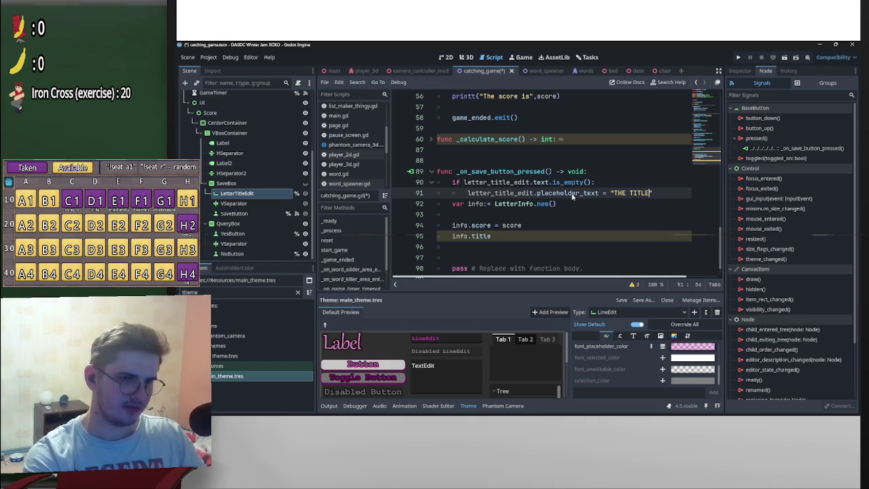
text(ANNOT BE BLANK)
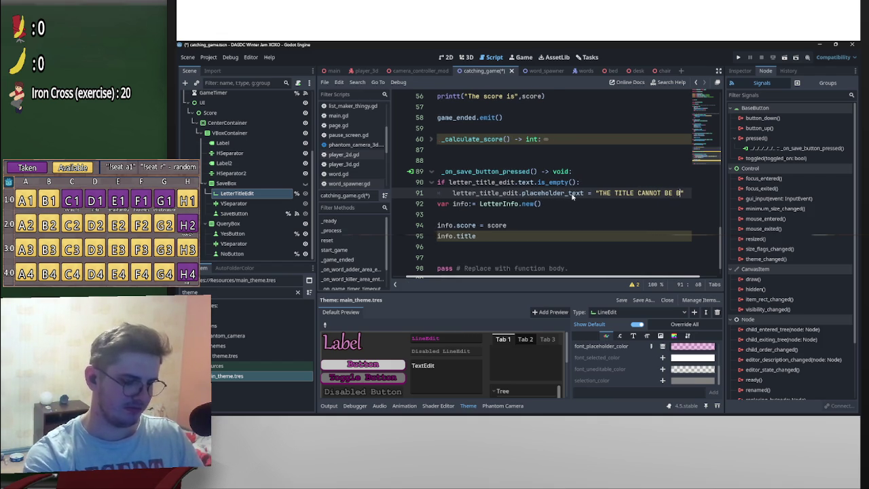
key(BackSpace)
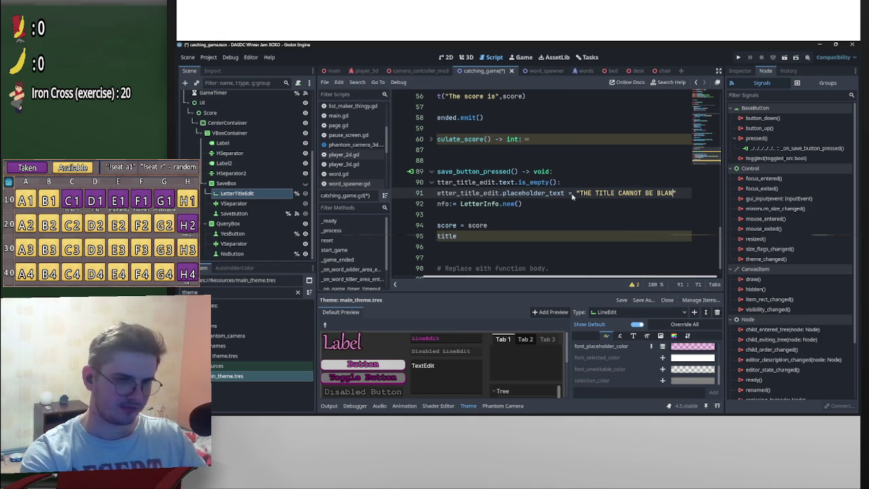
- Add a 'return' after the placeholder message so an empty title stops the save
click(451, 195)
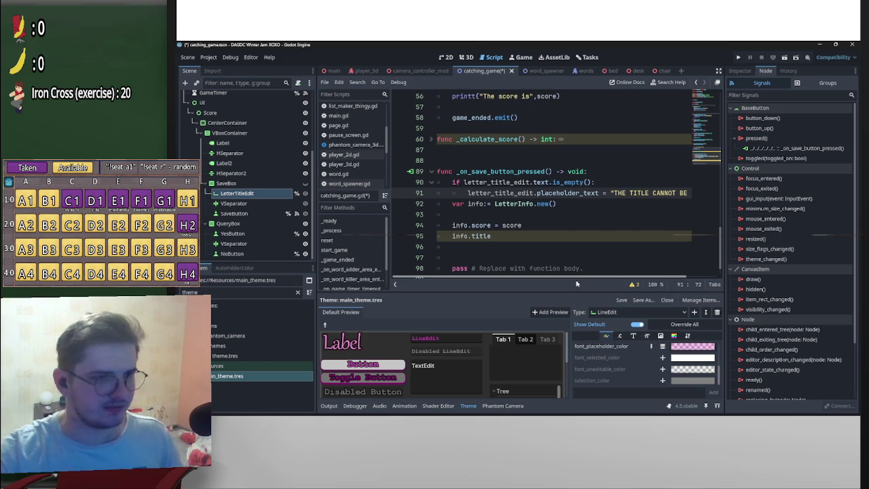
click(452, 204)
key(Return)
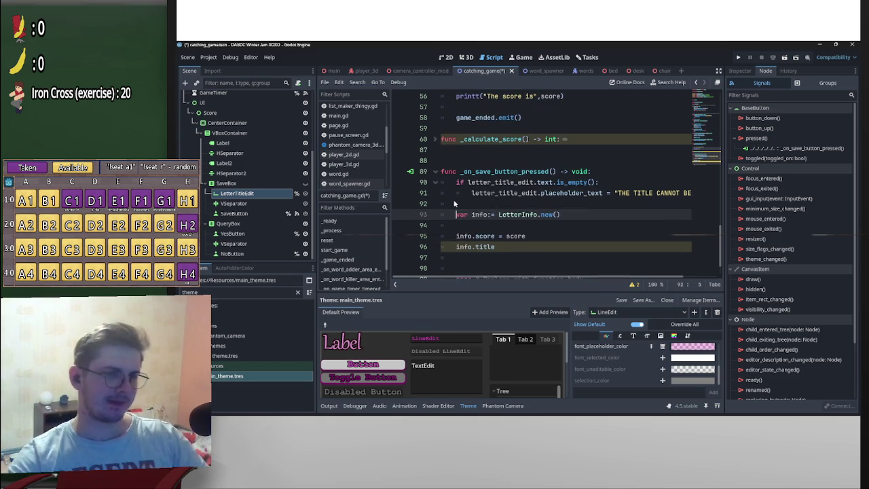
key(Up)
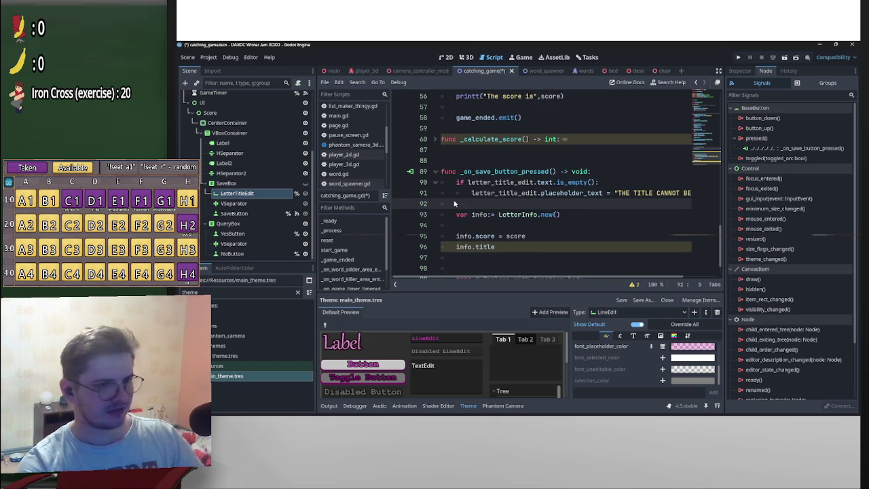
text(return)
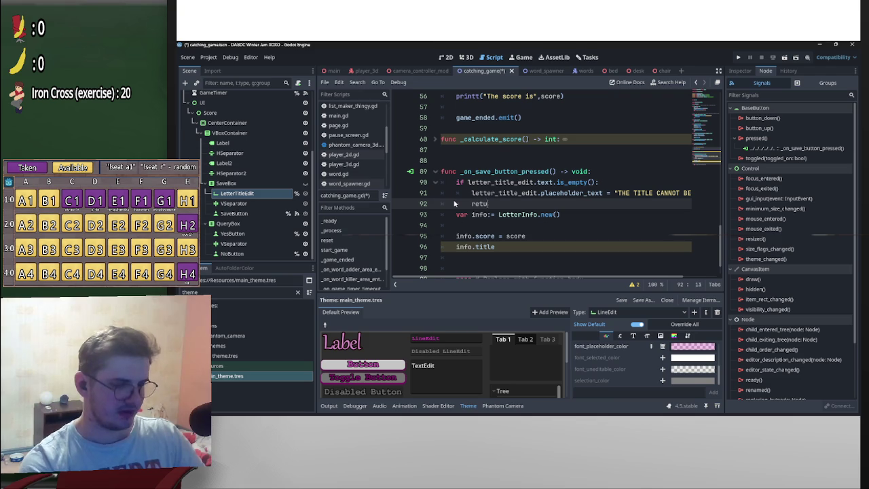
key(Return)
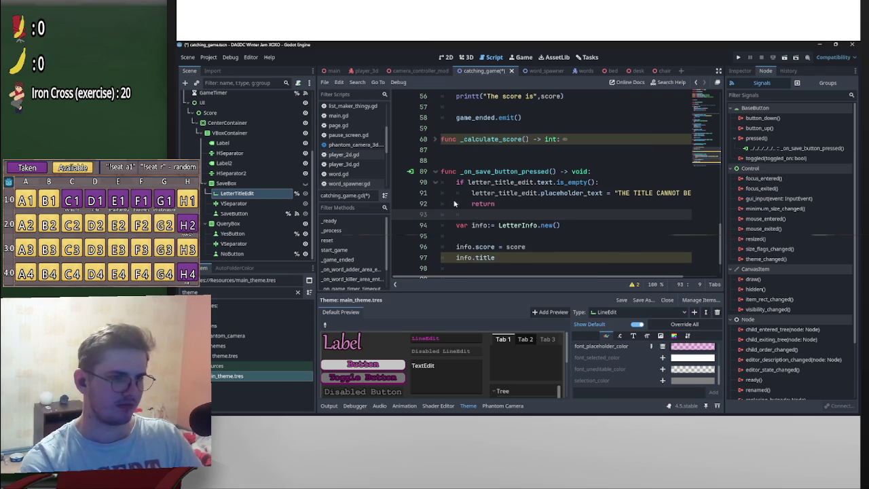
- Complete 'info.title = letter_title_edit.text' by copying the expression from the title check
scroll(508, 233, down, 2)
click(515, 217)
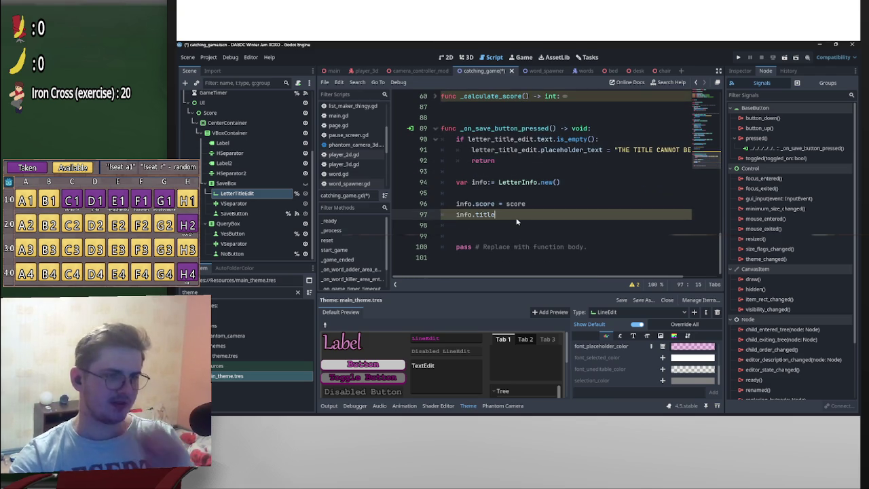
text( =)
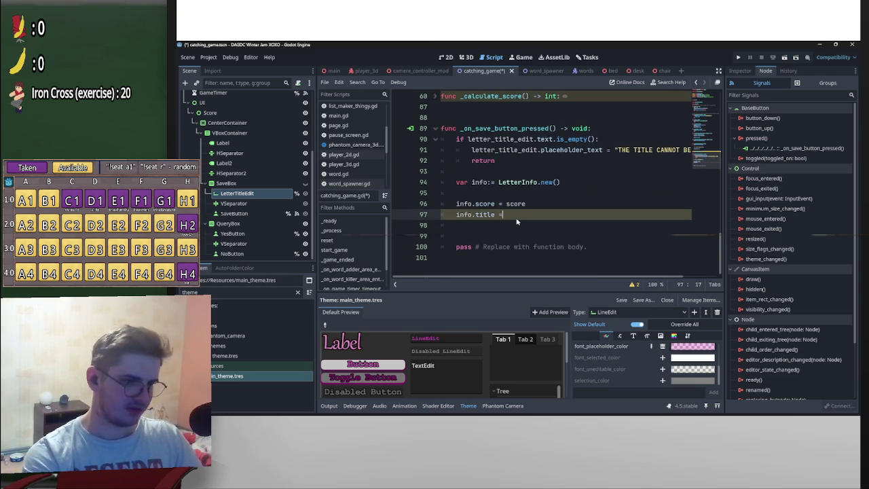
click(483, 151)
drag(467, 139, 554, 139)
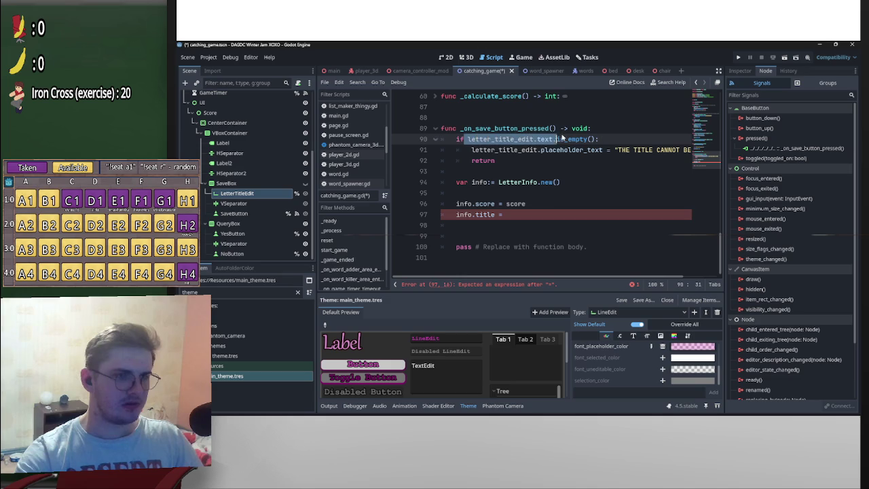
click(531, 139)
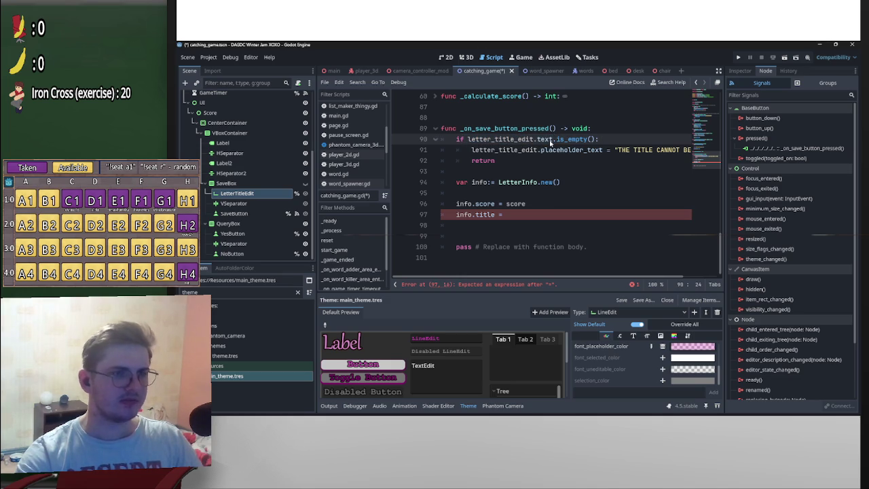
drag(554, 140, 467, 140)
key(ctrl+c)
click(552, 214)
key(ctrl+v)
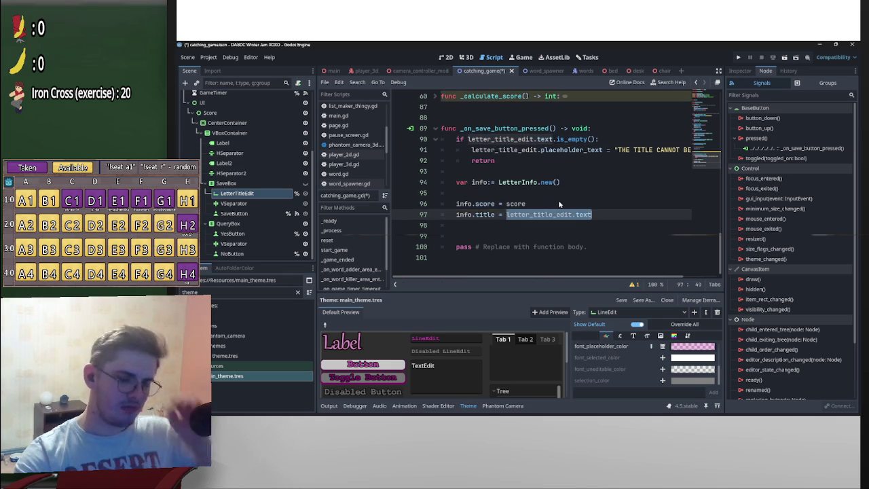
click(607, 215)
- Add 'info.text = Page.inst.label.text' below the title assignment
key(Return)
text(info.)
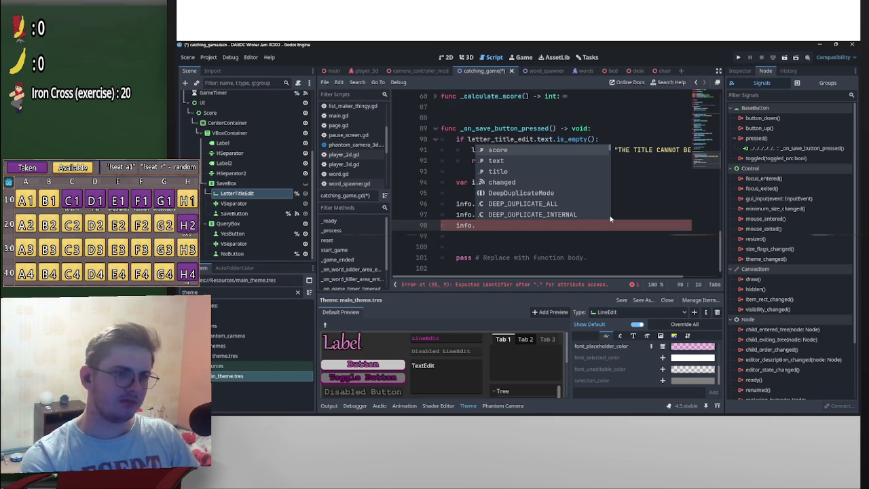
key(Down)
key(Return)
text(= Page.)
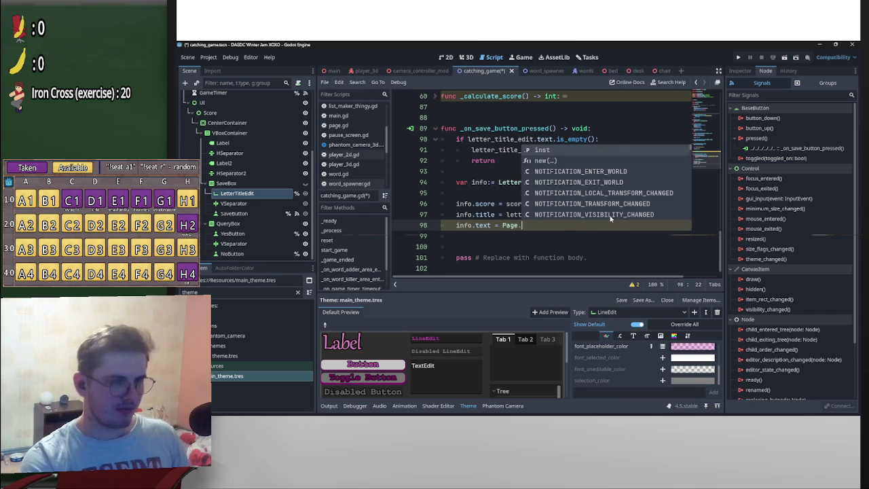
key(Return)
text(.)
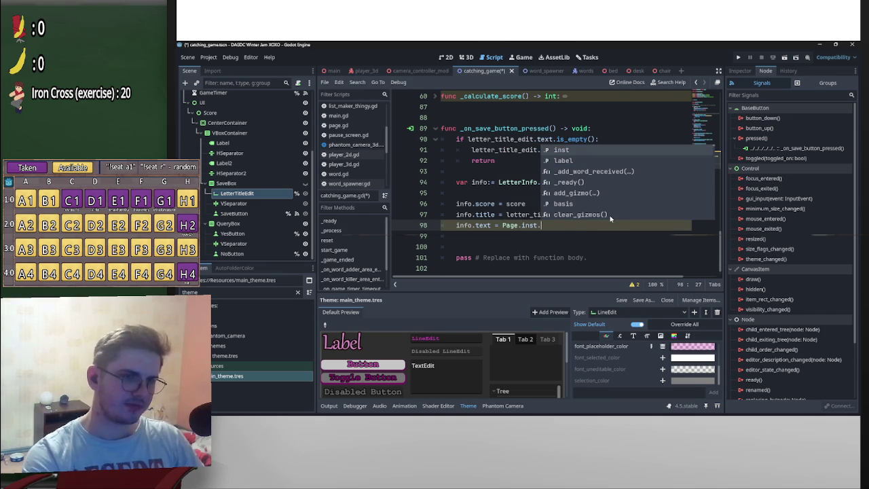
key(Down)
key(Return)
text(.)
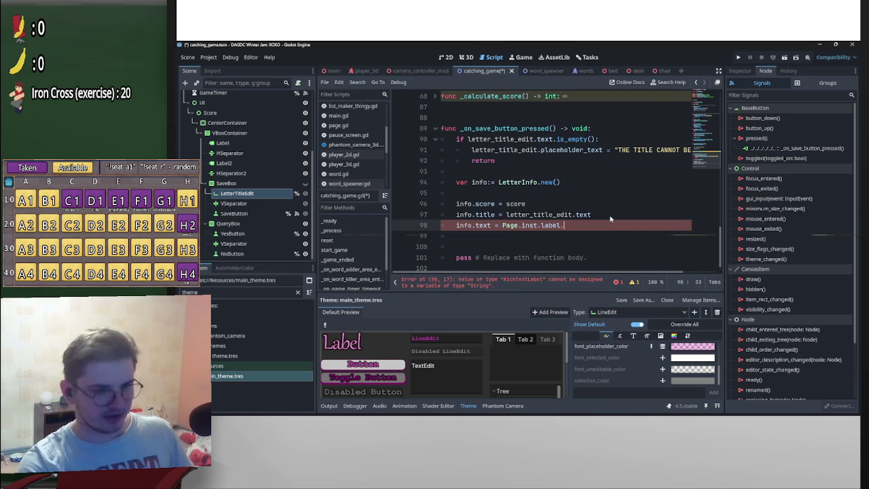
text(text)
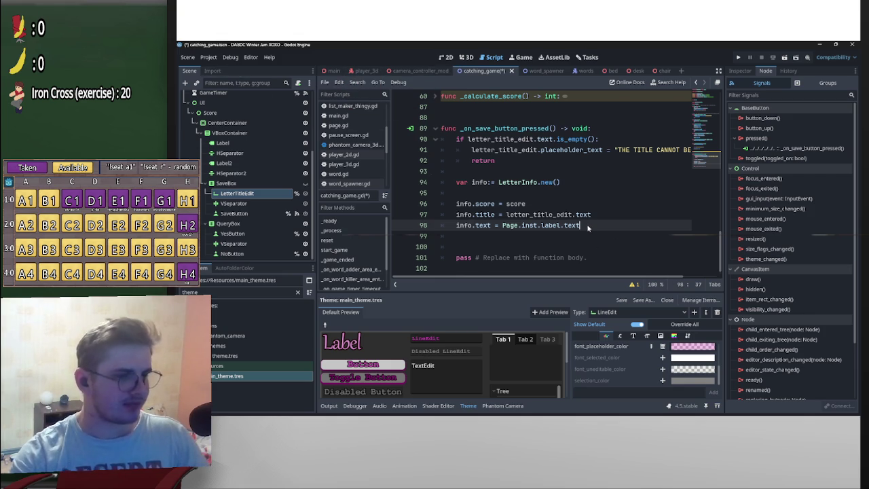
click(555, 246)
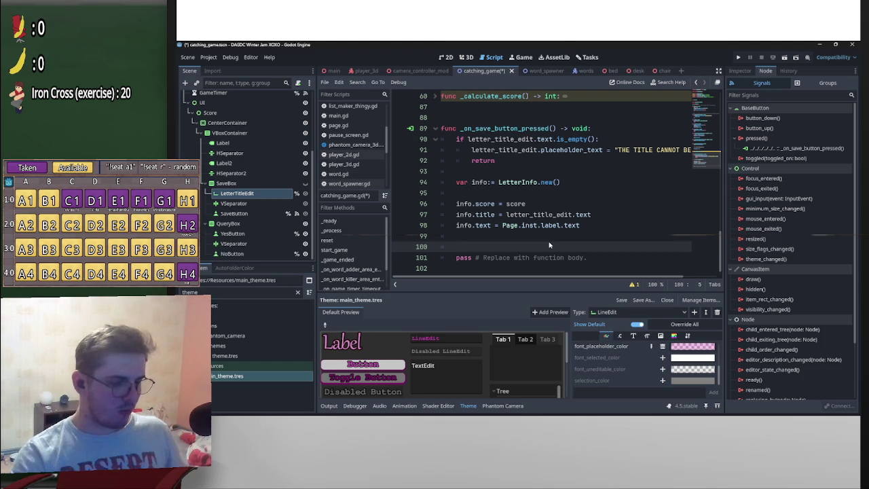
- End the save handler with 'ResourceSaver.save(info)' using autocomplete
key(Return)
key(Return)
key(Up)
key(Up)
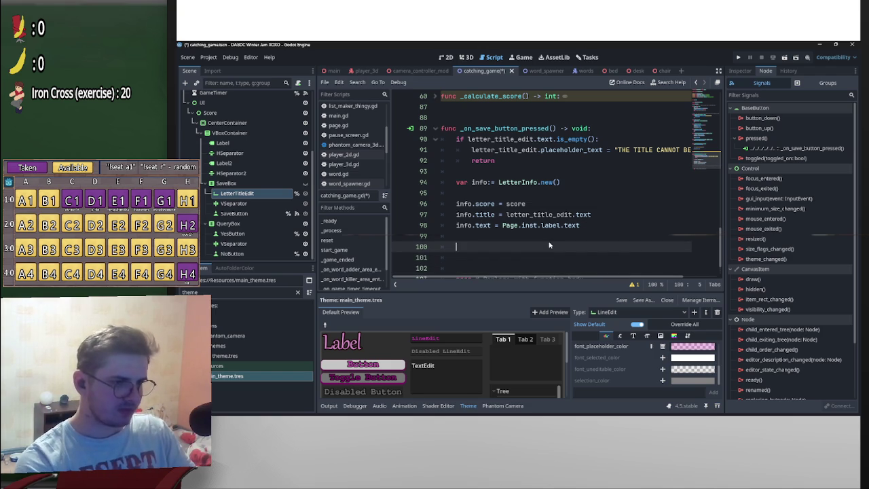
text(Res)
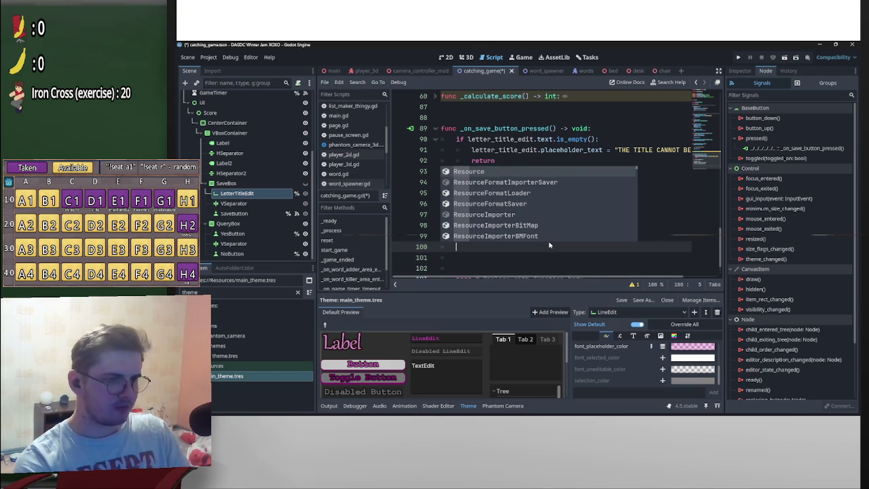
text(ResourceS)
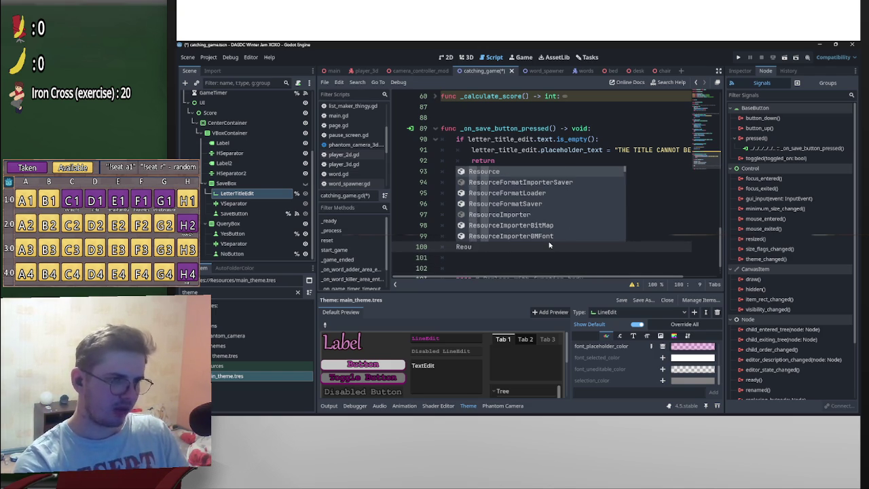
text(a)
key(Return)
text(.sa)
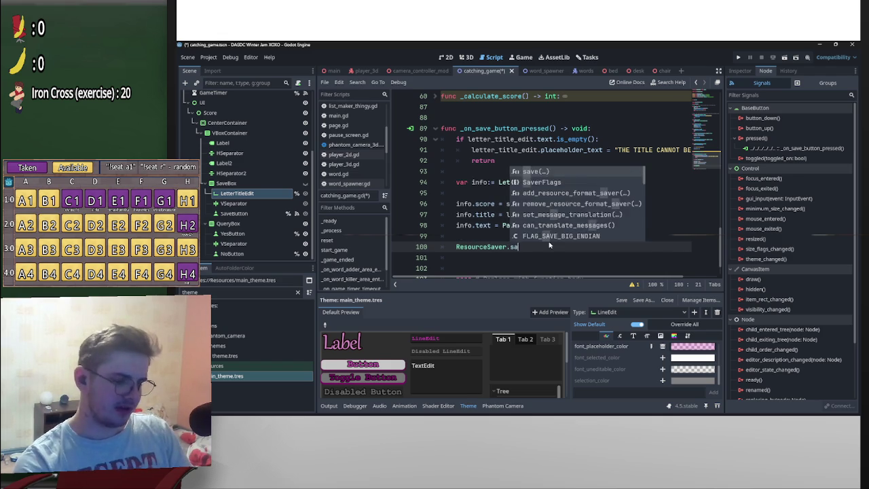
key(Return)
text(info)
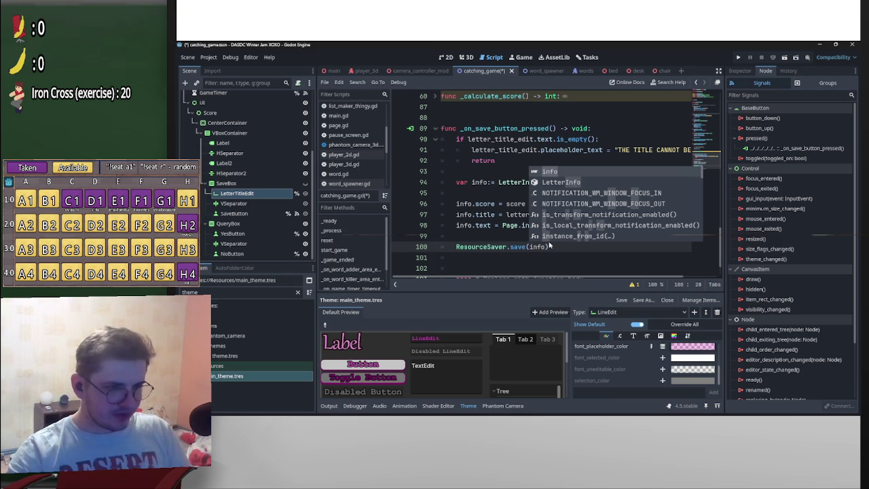
click(516, 233)
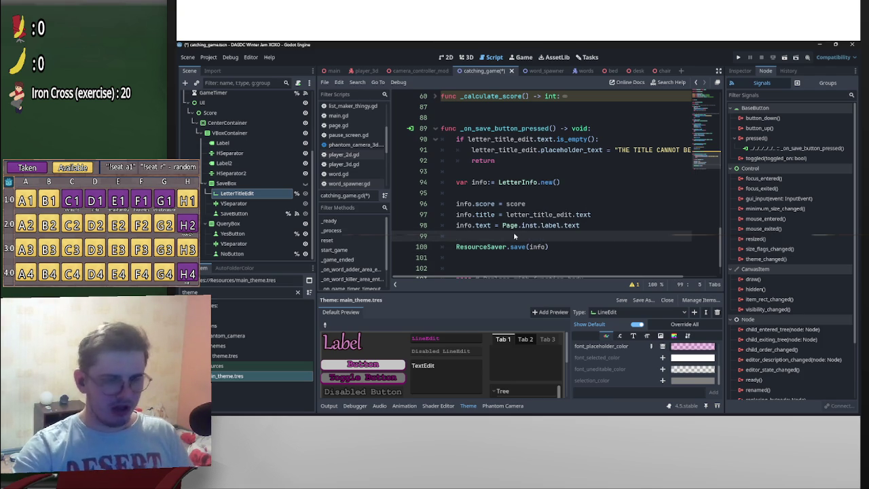
click(547, 246)
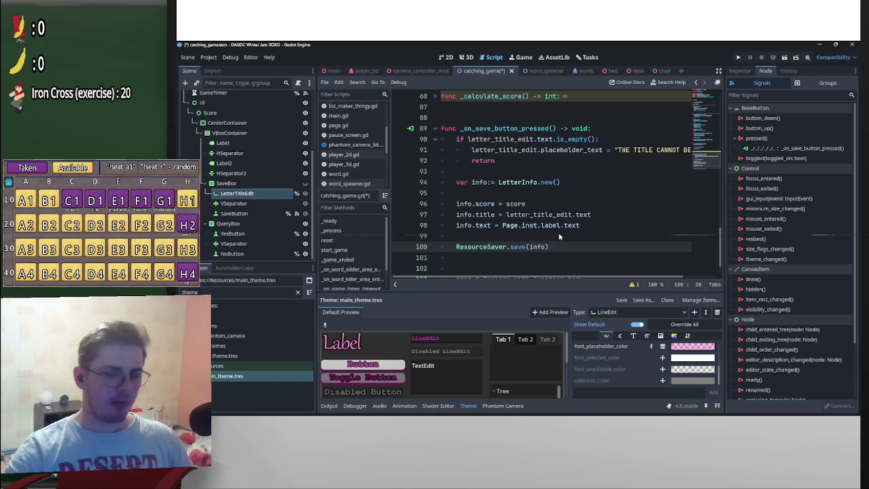
- Add blank lines above the save call, type 'Time' and open the Time class documentation
key(Up)
key(Return)
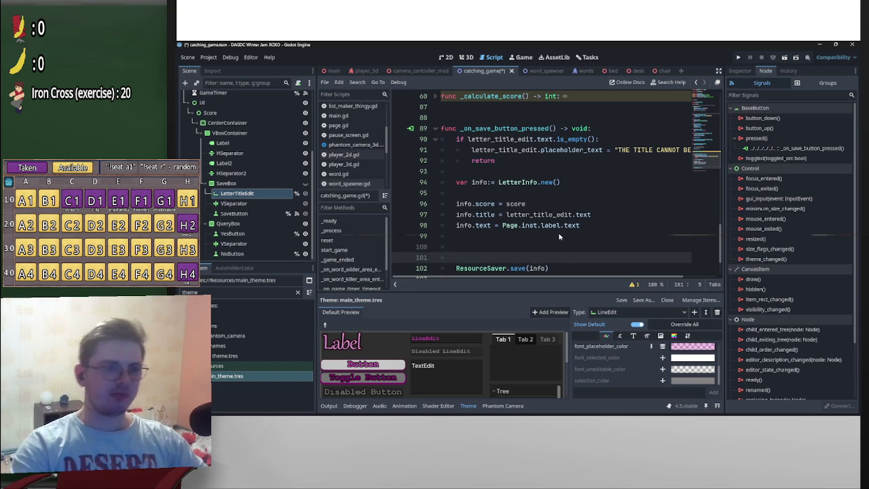
key(Return)
key(Up)
text(Time)
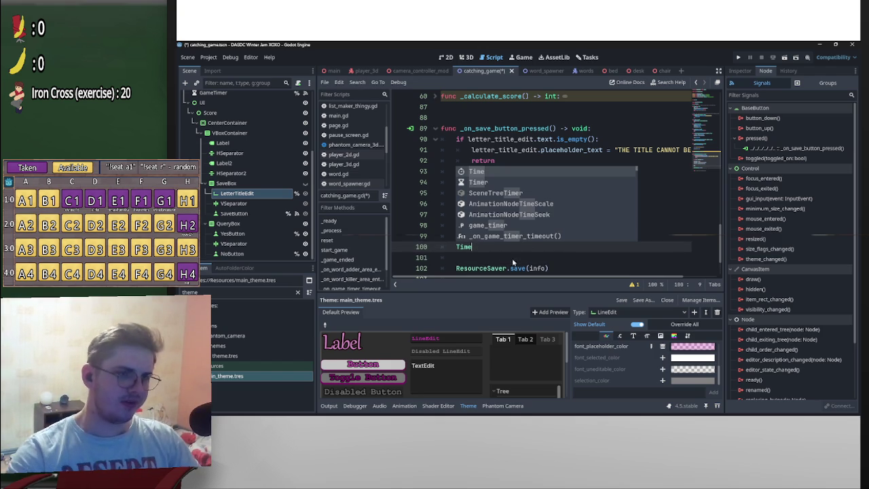
ctrl+click(462, 249)
- Read the get_date_string_from_system entry in the Time docs, then close the help tab
scroll(503, 219, down, 1)
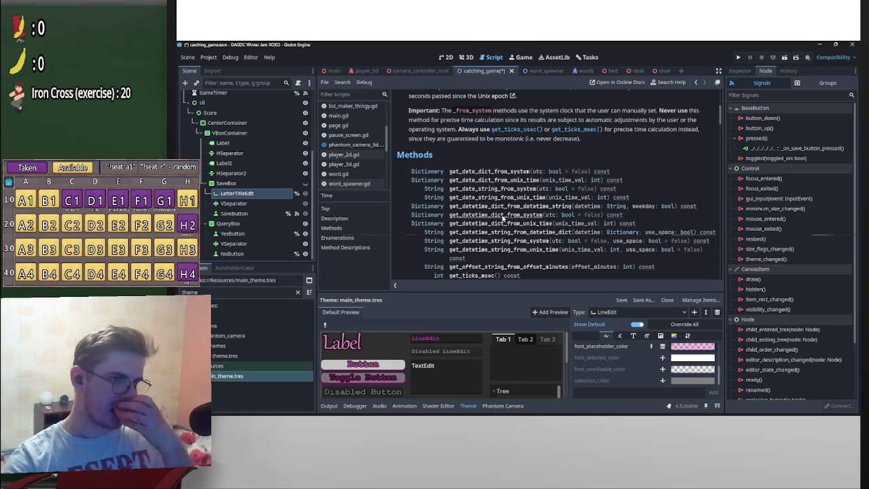
click(503, 189)
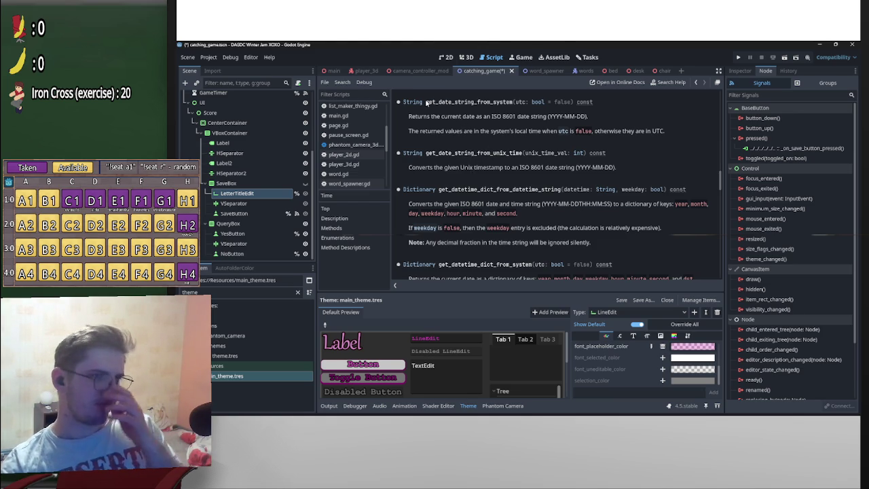
drag(425, 102, 515, 102)
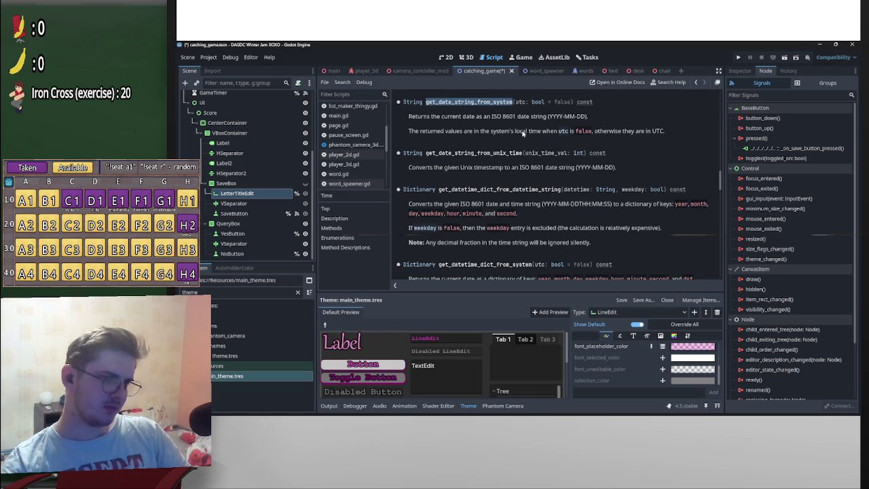
scroll(522, 133, down, 1)
scroll(581, 215, up, 4)
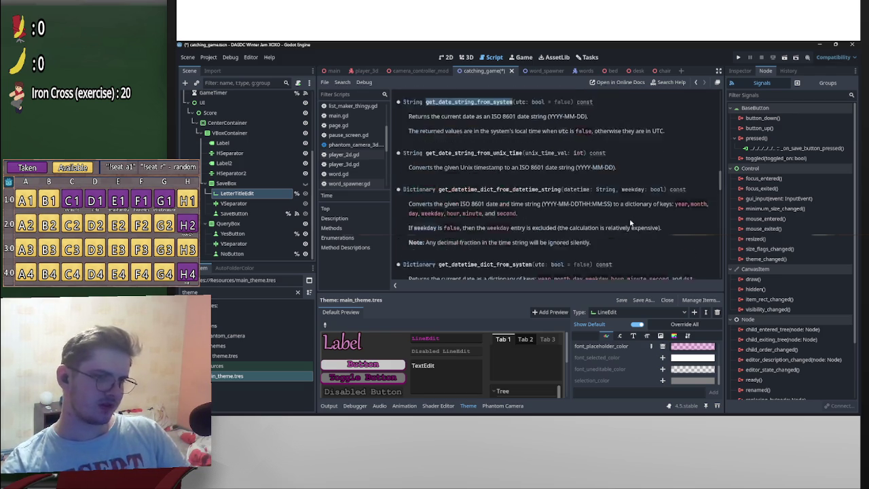
scroll(580, 211, up, 15)
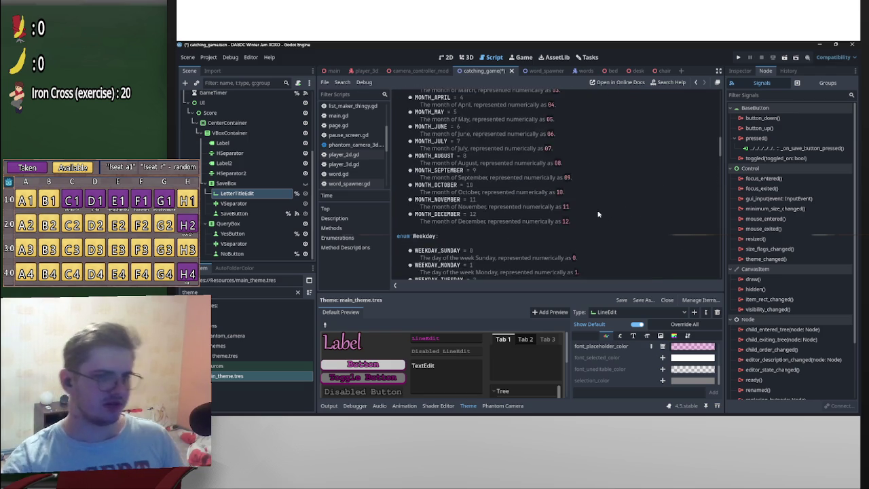
scroll(558, 223, up, 3)
scroll(475, 190, down, 1)
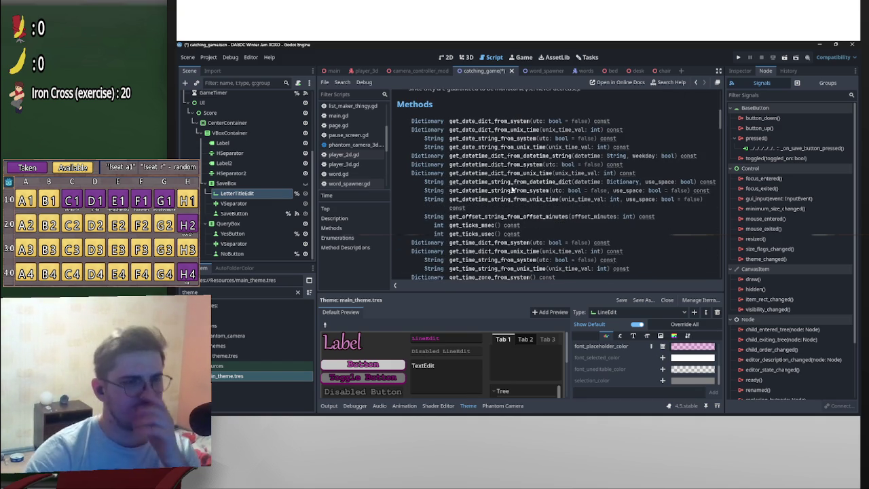
scroll(543, 224, down, 5)
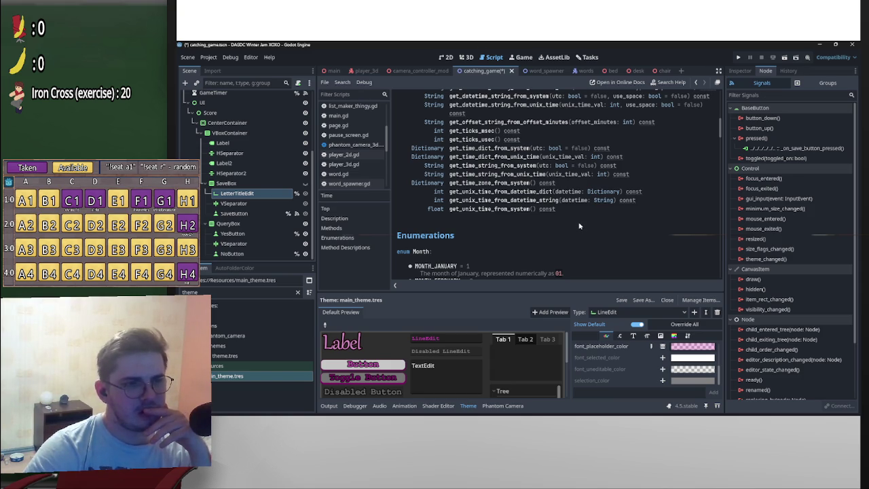
key(ctrl+w)
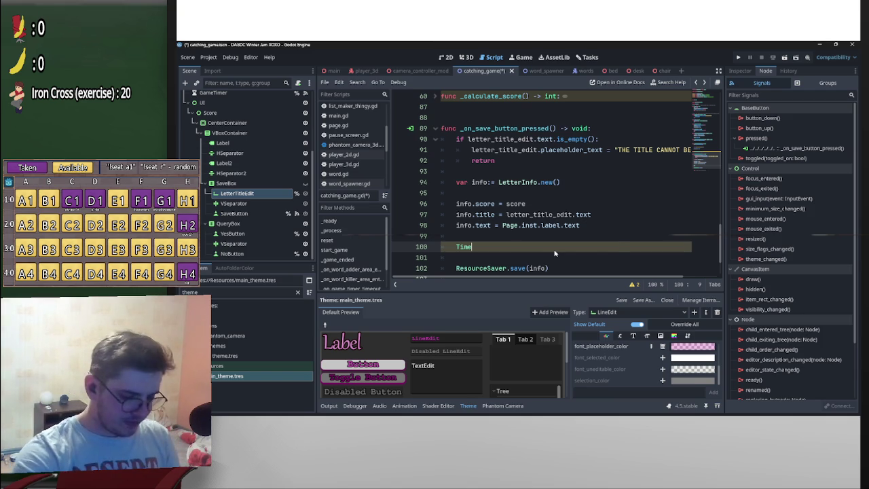
- Complete line 100 as 'Time.get_date_string_from_system()' and add an empty line above it
text(.get_date_string_from_system)
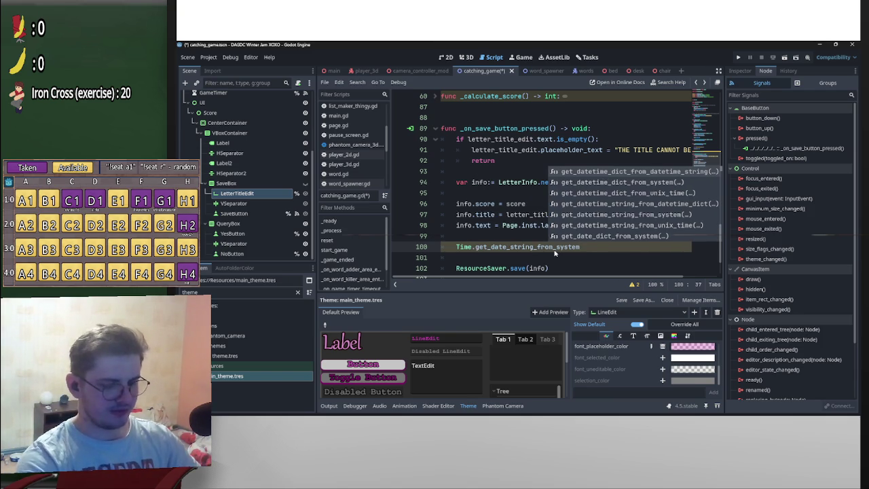
text(())
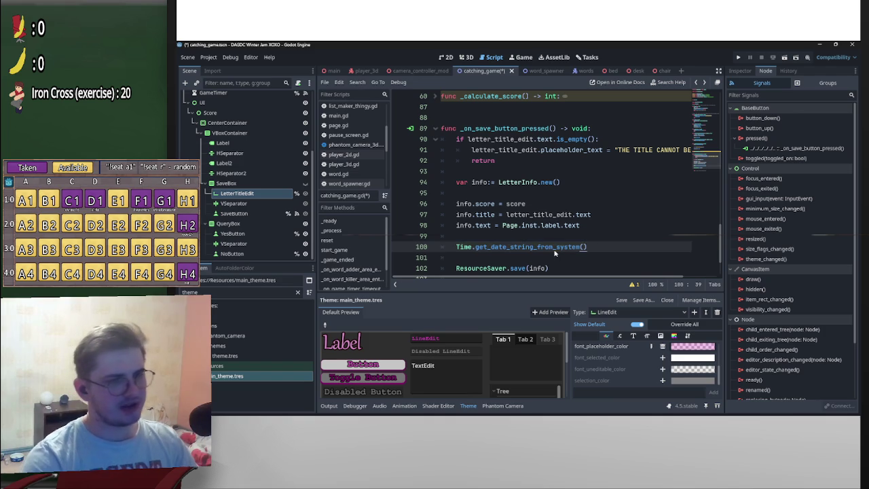
click(455, 248)
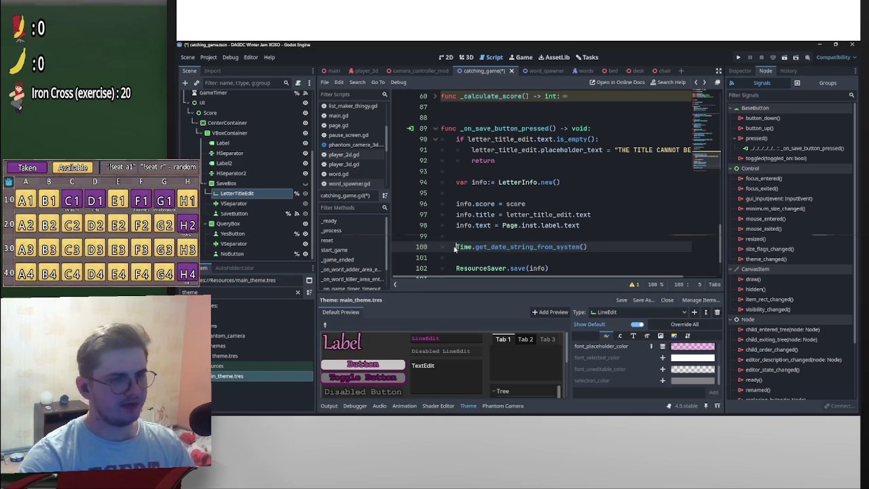
scroll(528, 242, down, 2)
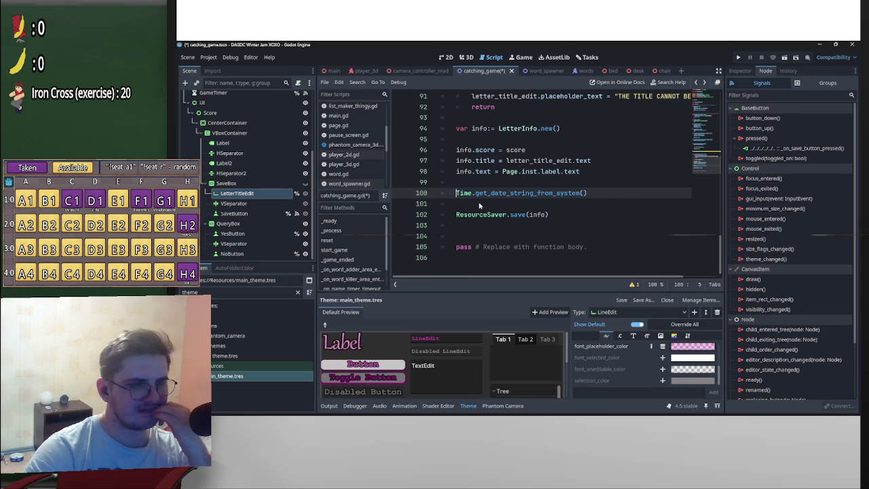
click(503, 182)
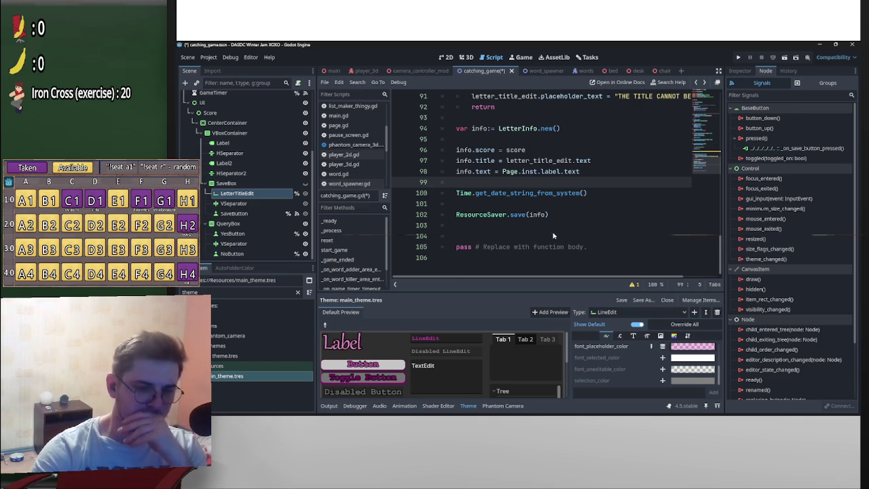
mouse_move(589, 407)
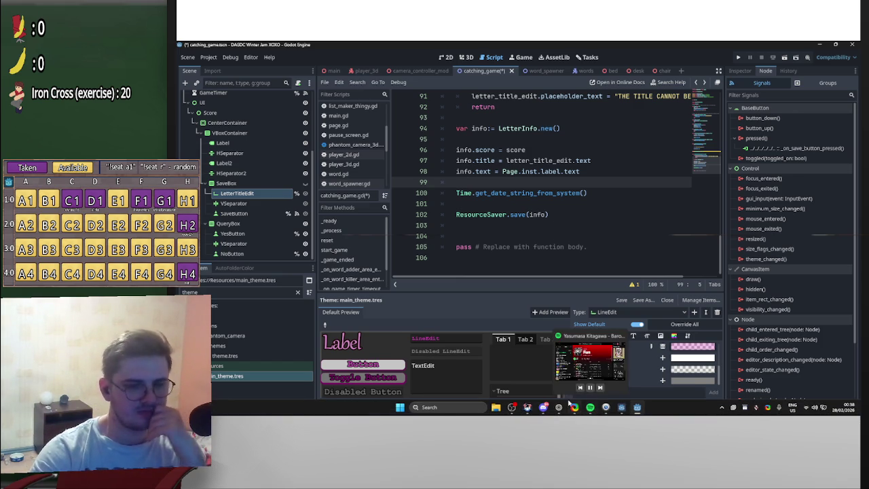
mouse_move(528, 407)
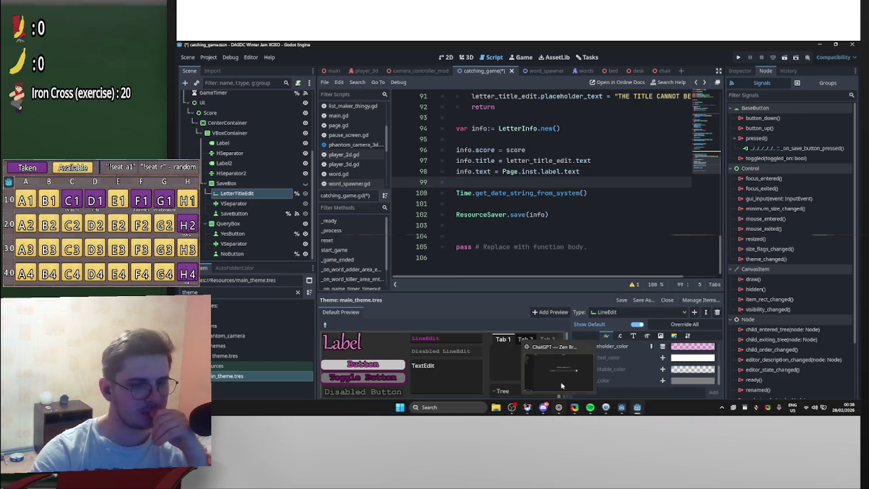
mouse_move(560, 385)
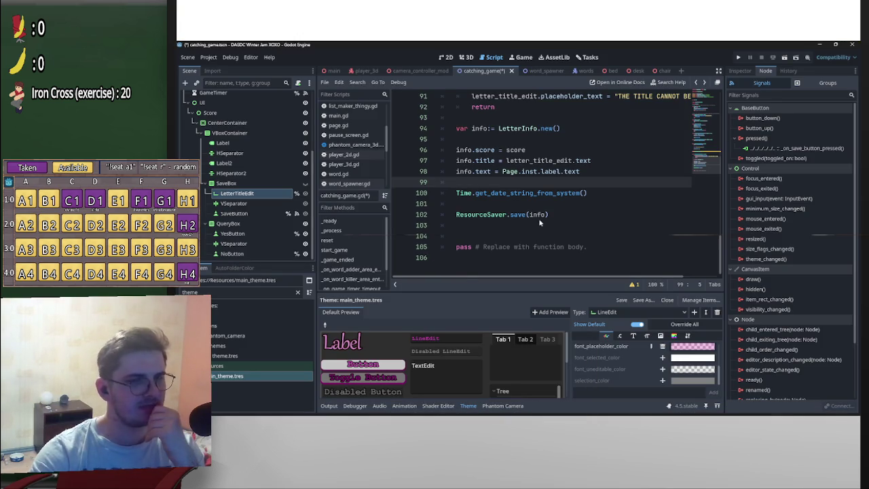
key(Return)
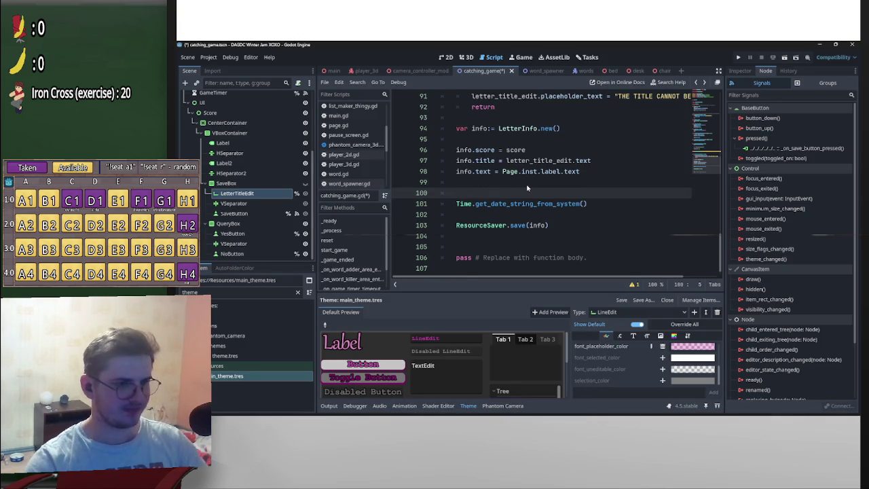
- Write 'Time.get_date_dict_from_system()' on line 100, removing the duplicate 'get', and open its help entry
text(Time.get)
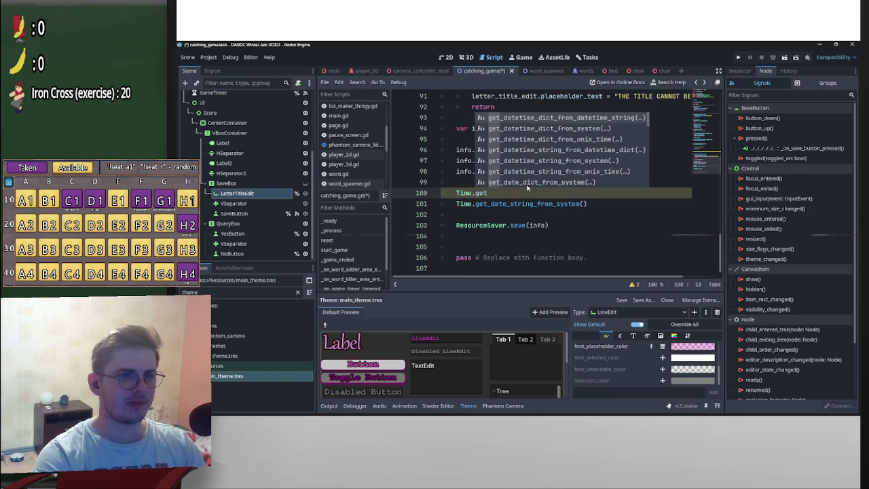
key(Down)
key(Down)
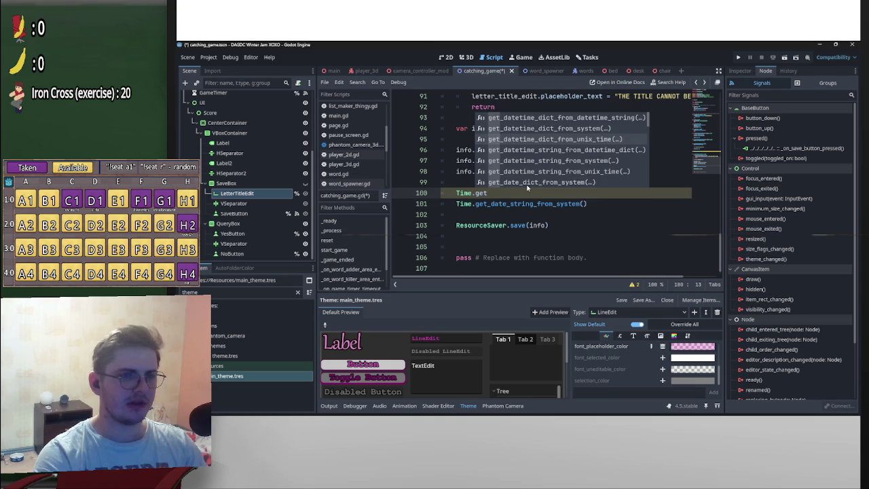
key(Return)
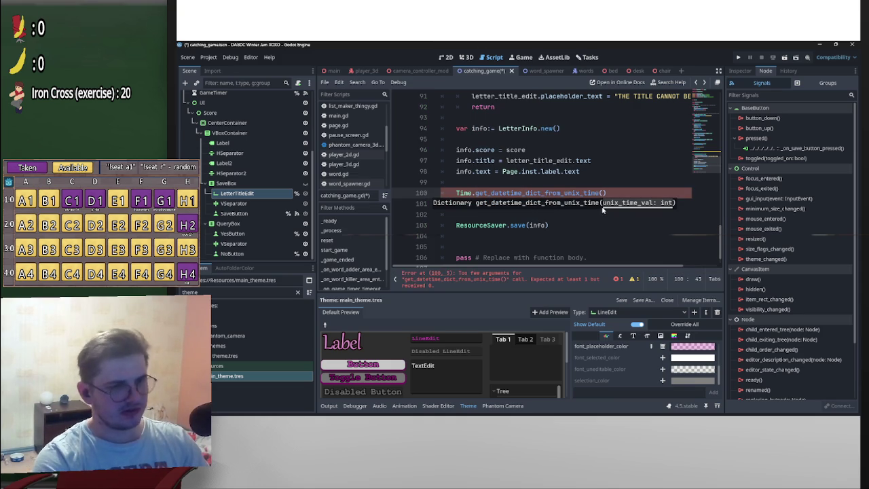
text(Time.get_date_string_from_system()
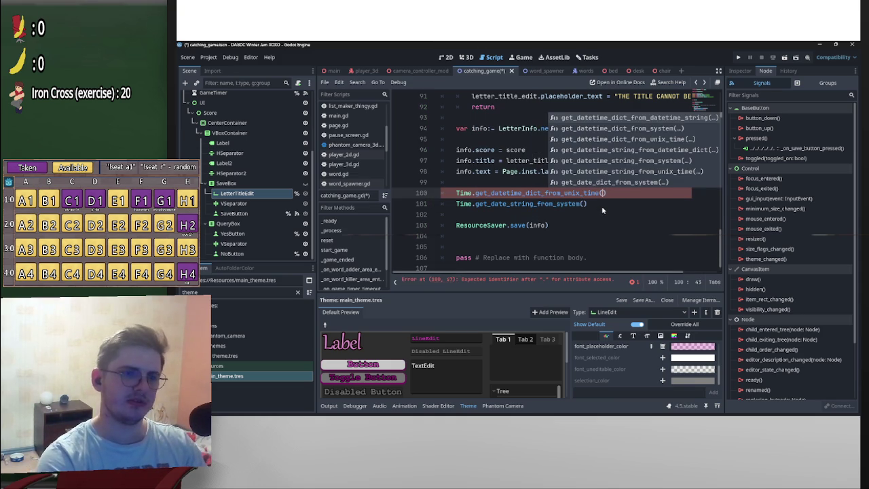
key(ctrl+z)
key(ctrl+z)
scroll(603, 183, down, 3)
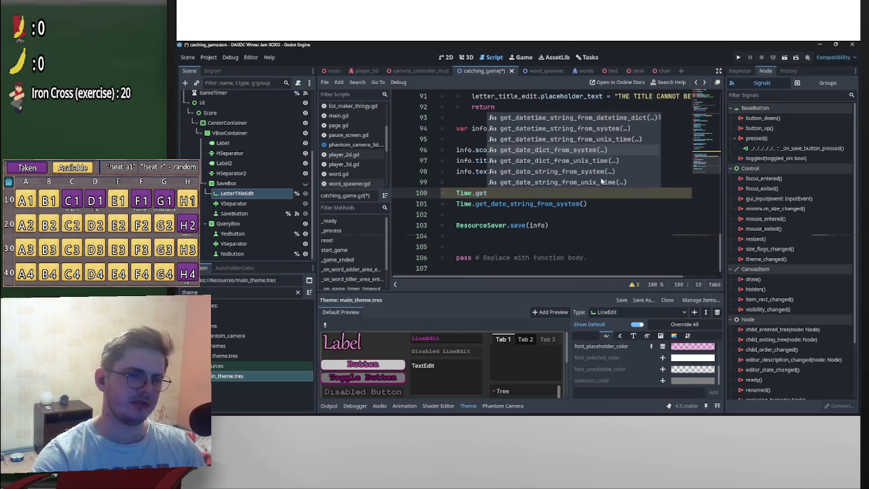
click(573, 153)
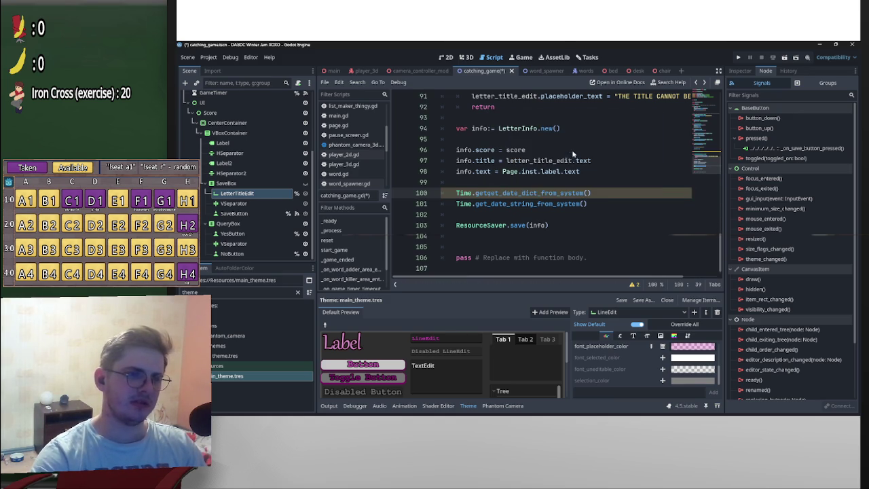
drag(483, 193, 475, 193)
key(BackSpace)
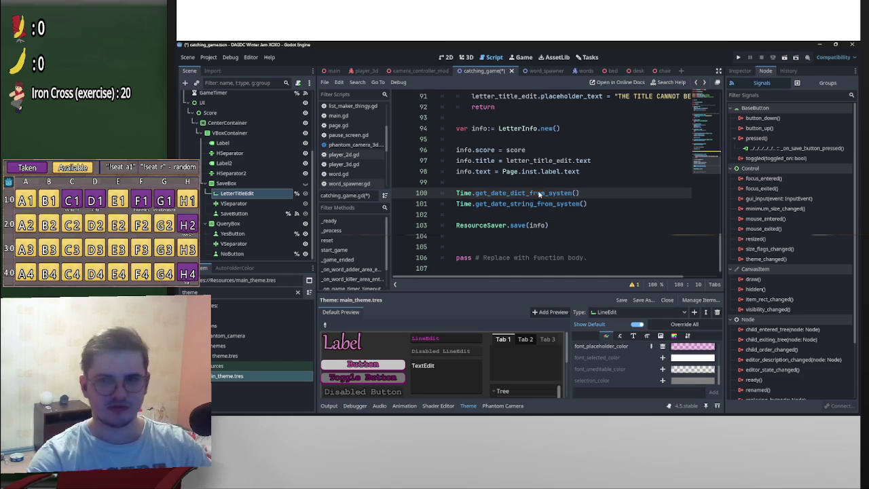
ctrl+click(511, 193)
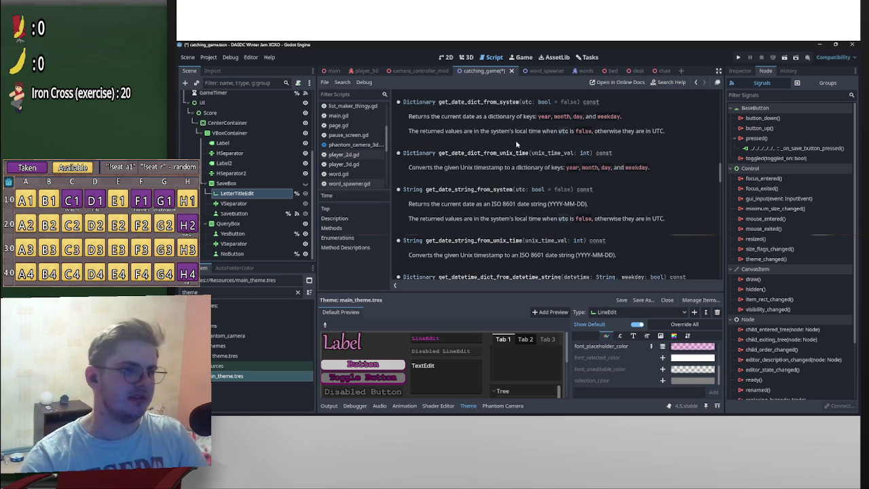
- In the Time docs, select get_datetime_dict_from_datetime_string, then get_datetime_dict_from_system
scroll(541, 159, up, 10)
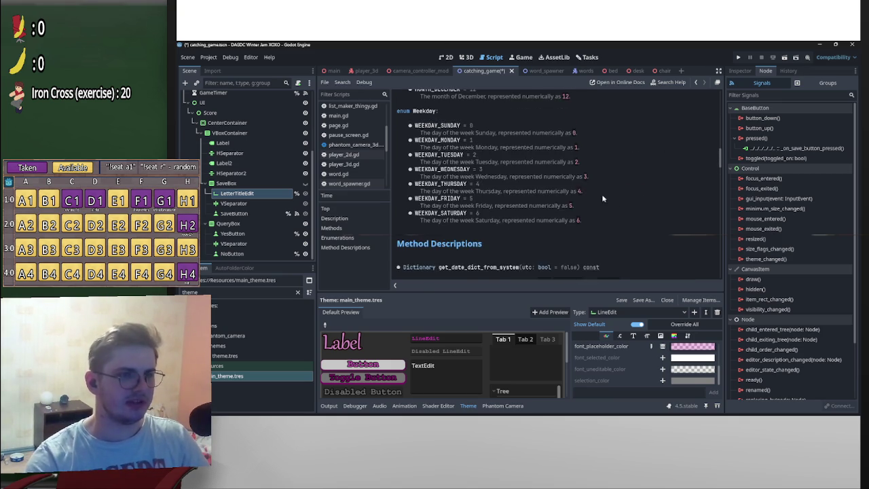
scroll(618, 204, up, 3)
scroll(623, 202, down, 10)
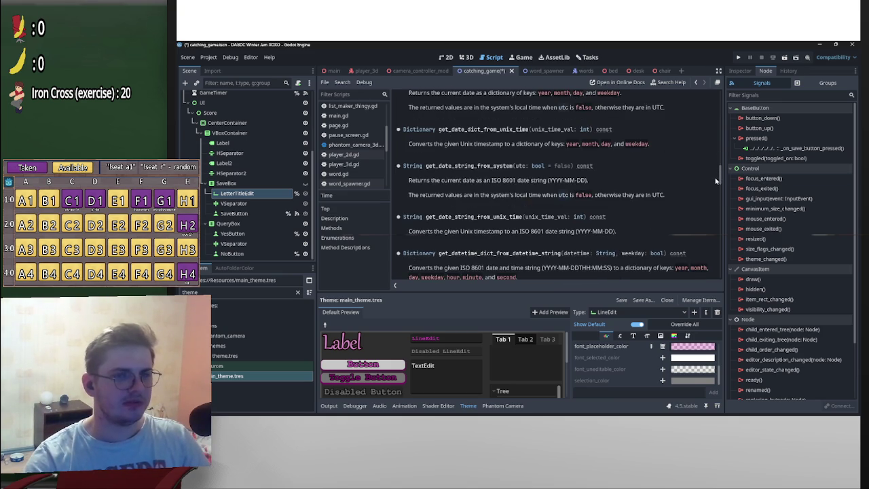
scroll(721, 180, down, 3)
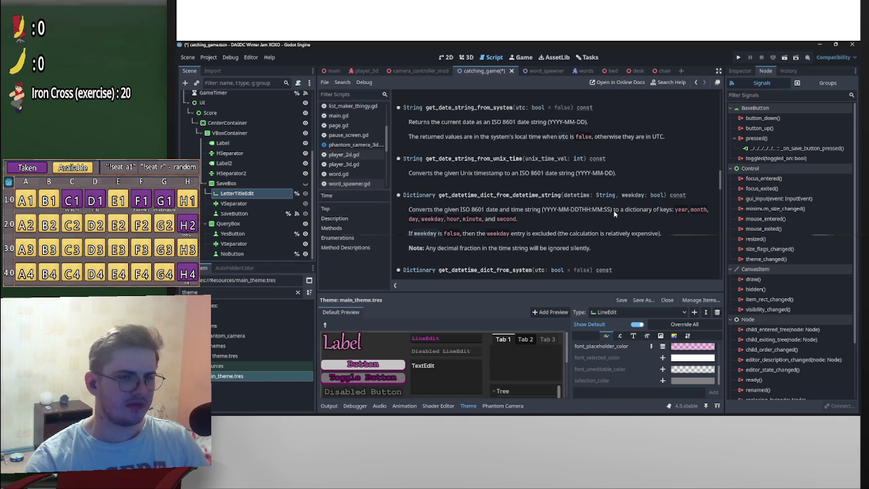
double_click(458, 195)
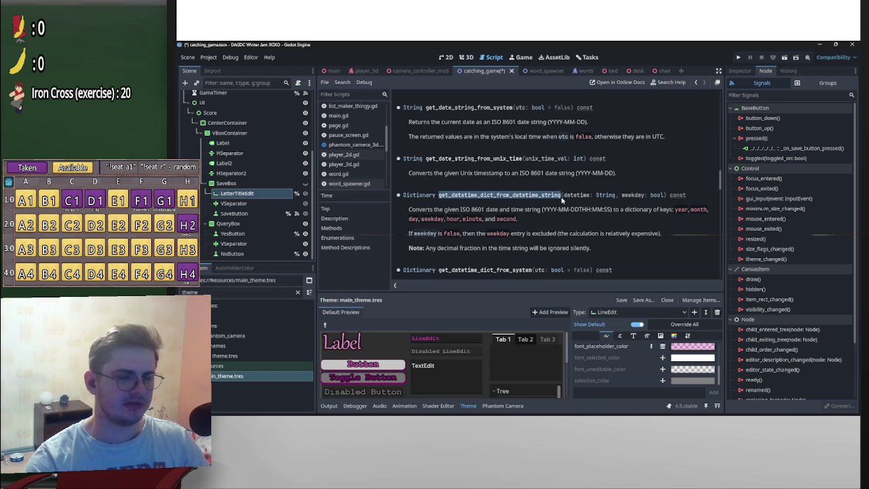
scroll(562, 199, down, 3)
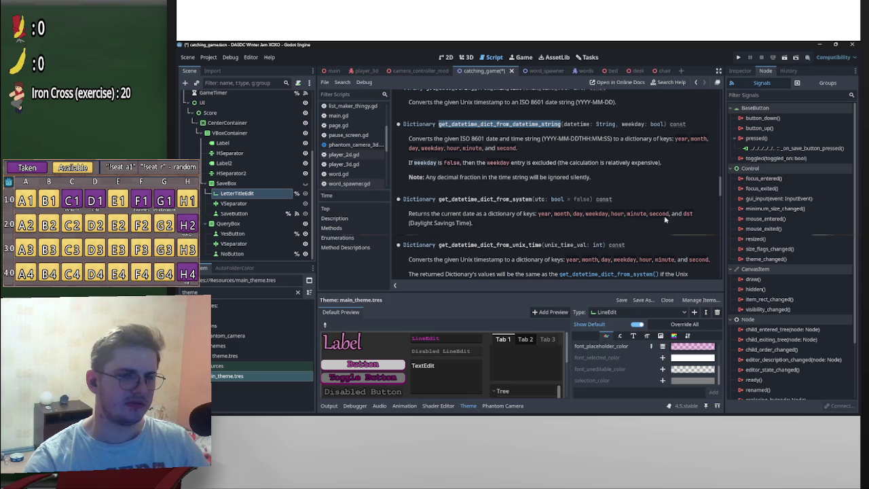
mouse_move(439, 199)
mouse_down()
mouse_move(553, 199)
mouse_move(532, 199)
mouse_up()
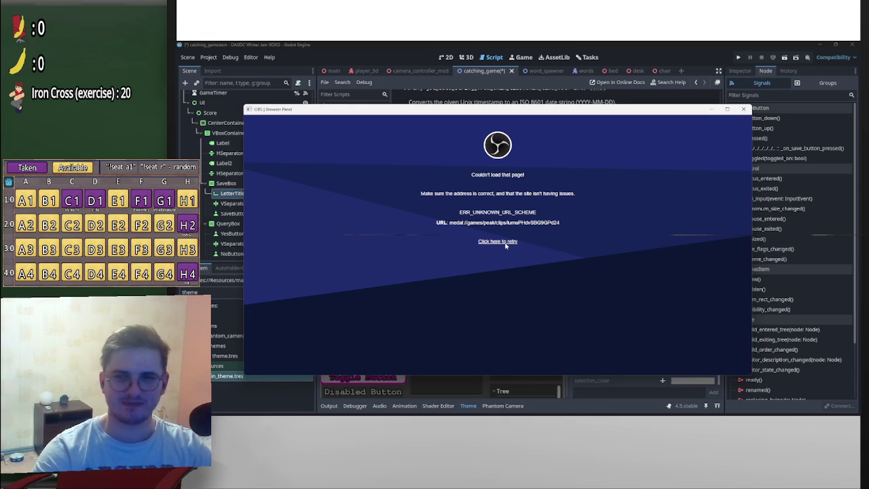
- Close the error popup and bring the ChatGPT browser window in front of Godot
click(744, 109)
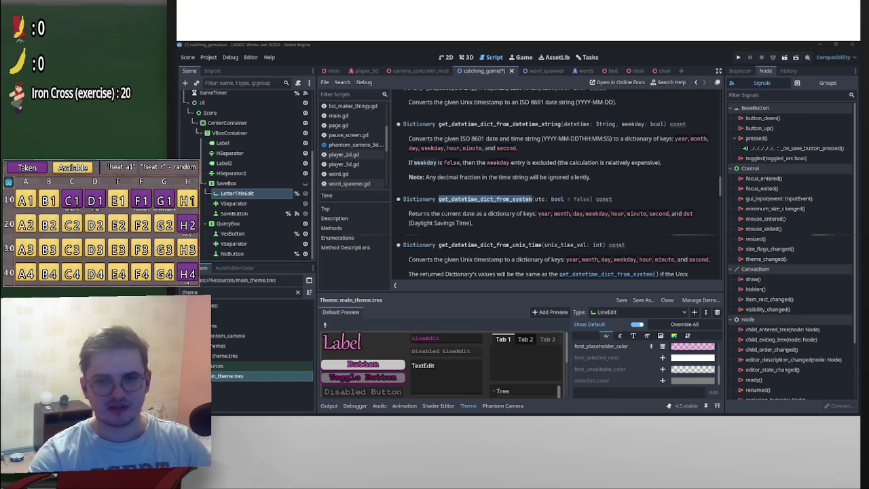
mouse_move(547, 412)
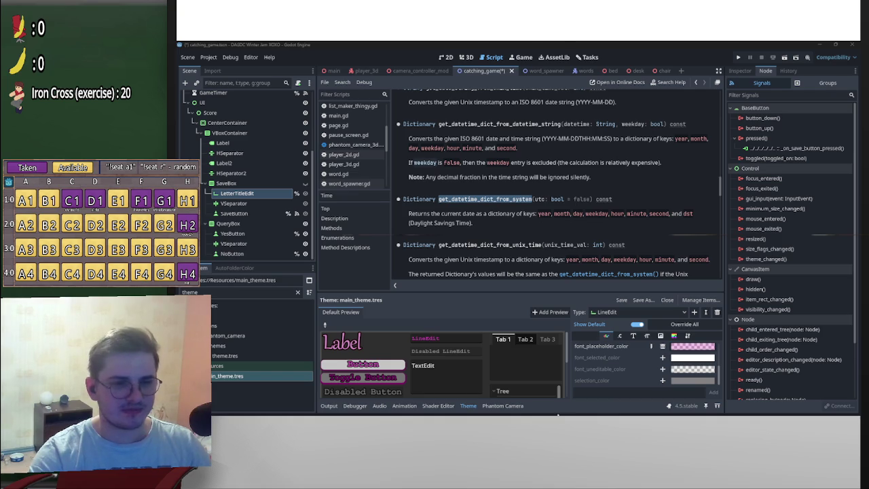
click(558, 415)
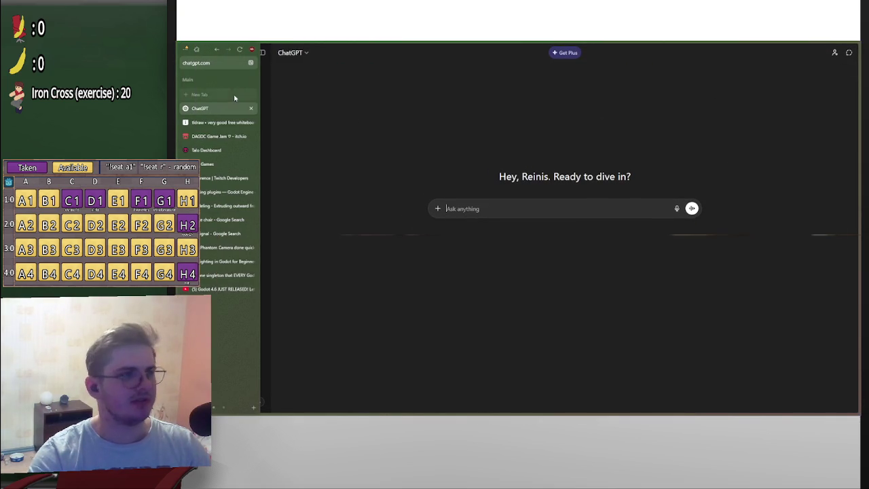
- Load the copied Medal clip link in a new browser tab
click(198, 95)
key(ctrl+v)
key(Return)
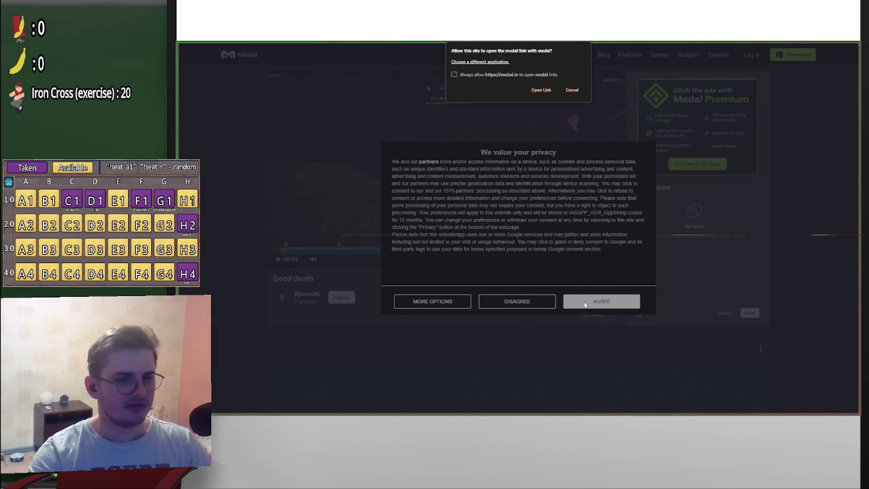
- Dismiss the open-link prompt, accept the privacy notice, and restore the browser to a smaller window
click(571, 90)
click(517, 301)
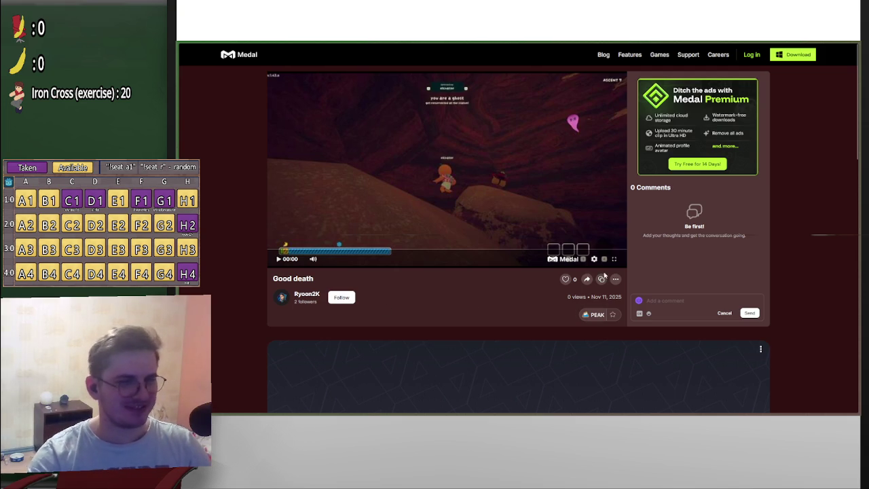
double_click(795, 43)
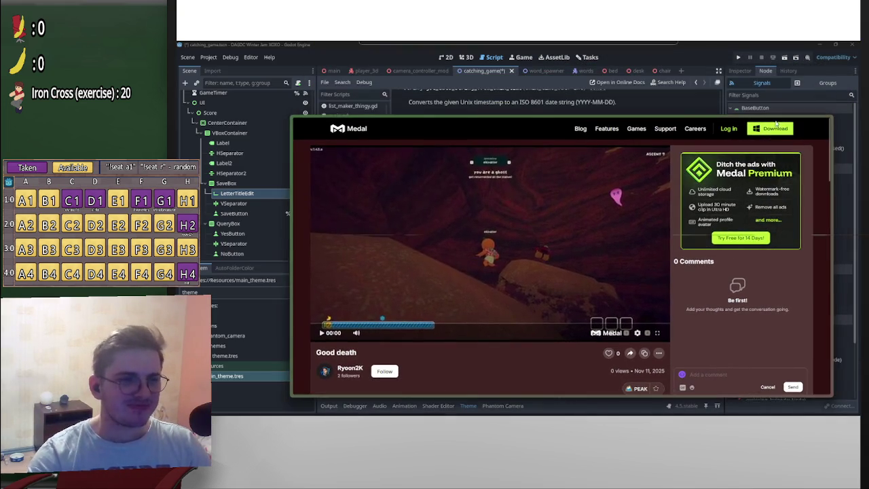
- Resize the browser window shorter and wider so the Godot editor shows below
drag(740, 395, 739, 363)
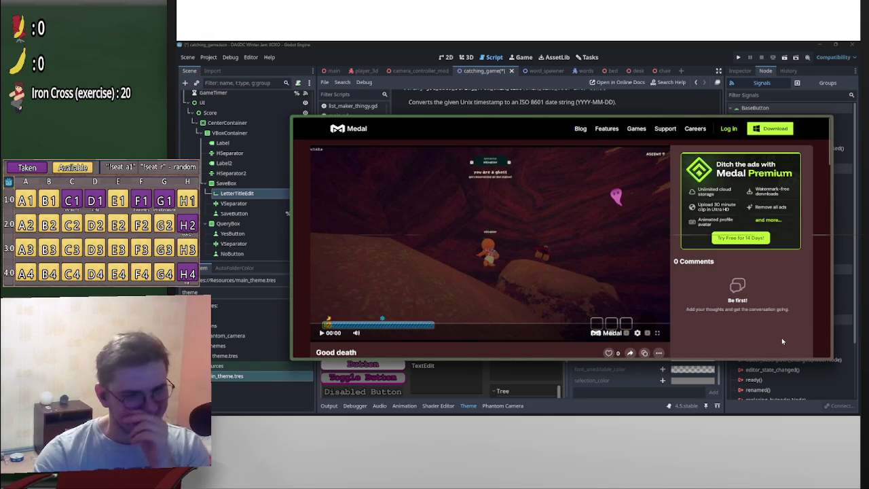
drag(772, 365, 770, 365)
mouse_move(835, 328)
mouse_down()
mouse_move(767, 329)
mouse_move(856, 328)
mouse_up()
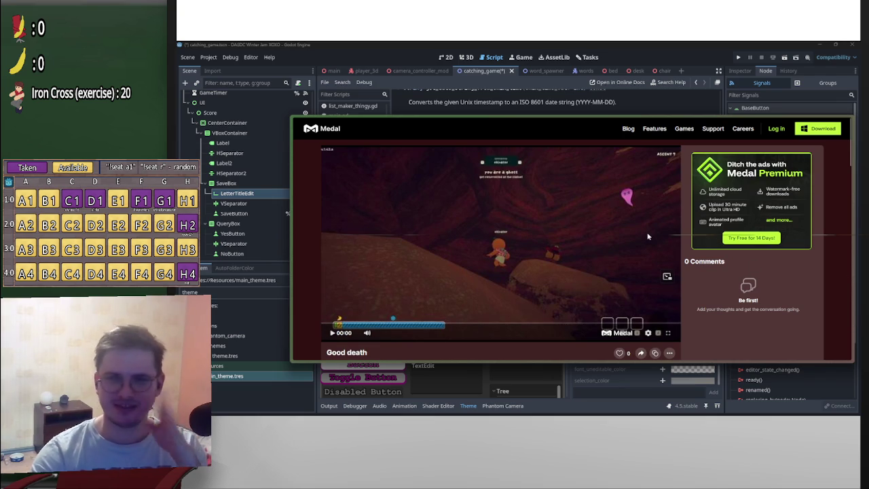
- Play the Good death clip, pausing and resuming it through about 00:38
click(333, 332)
click(504, 336)
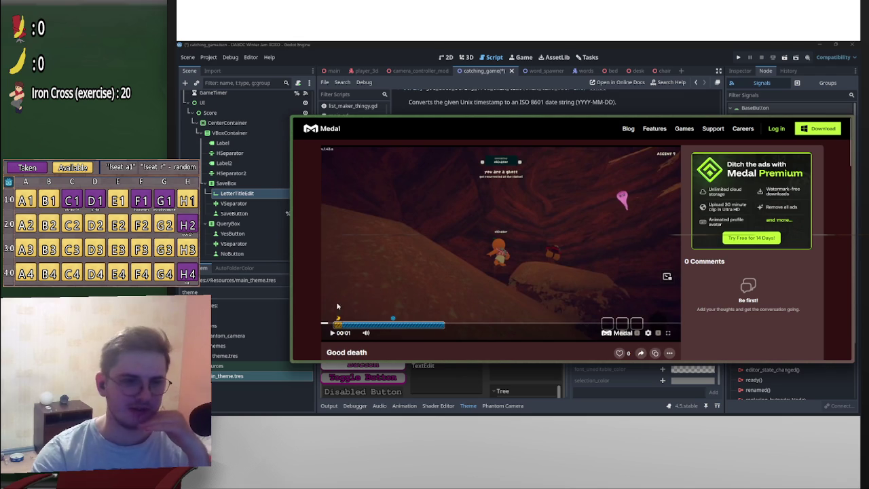
click(333, 333)
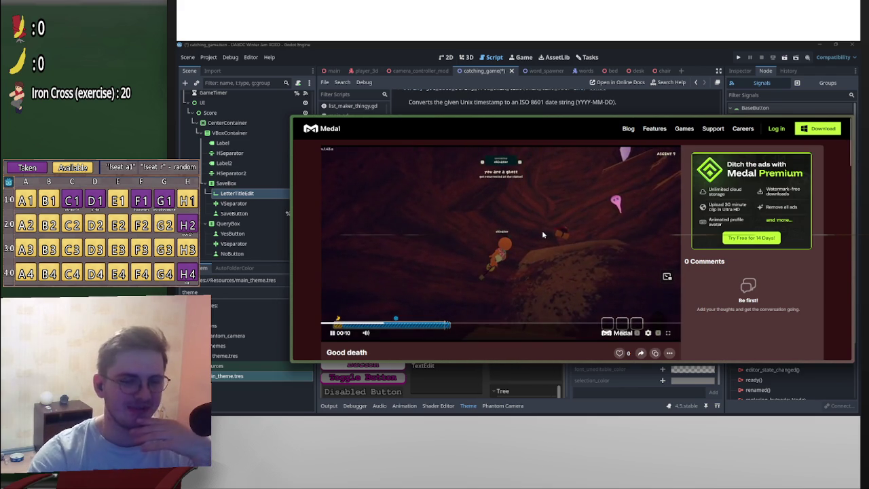
click(333, 333)
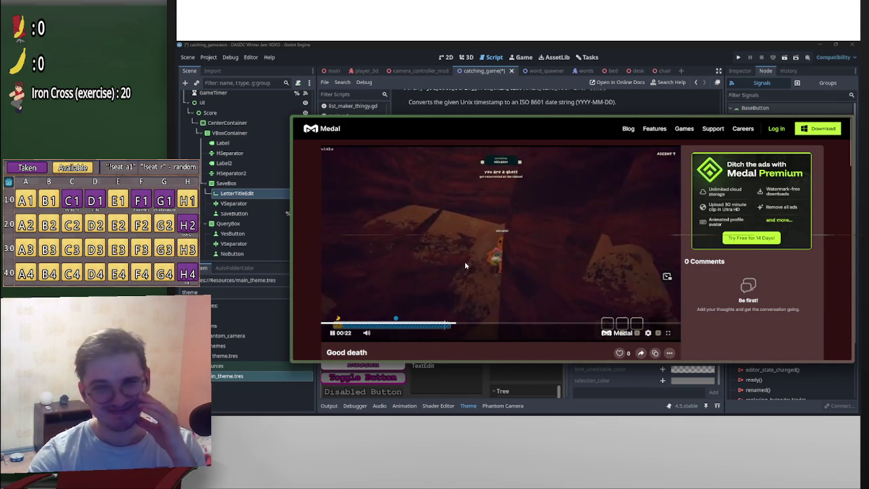
click(607, 271)
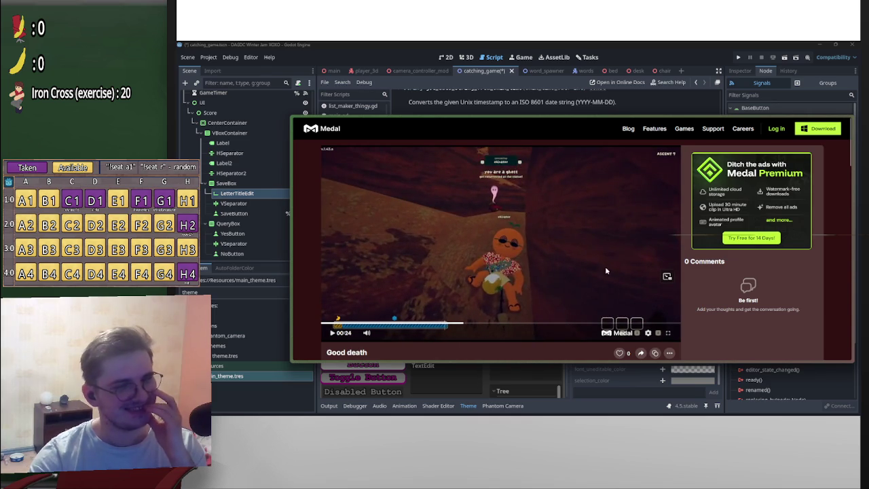
click(538, 268)
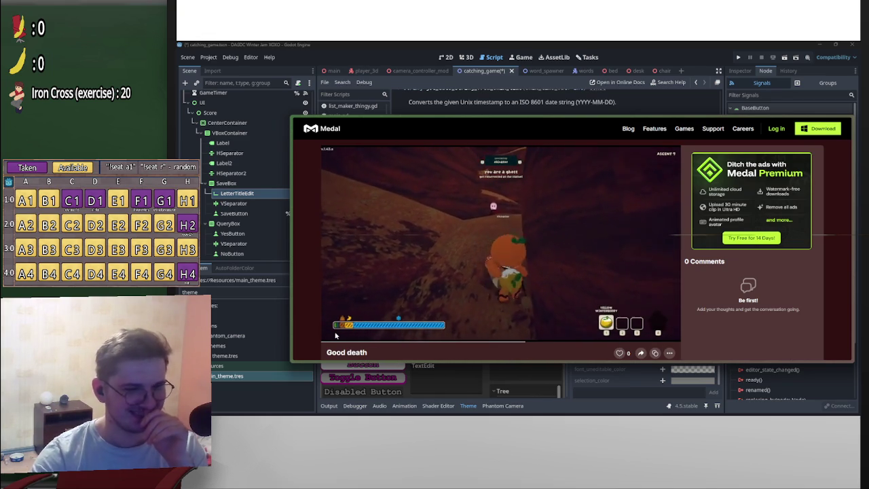
mouse_move(335, 336)
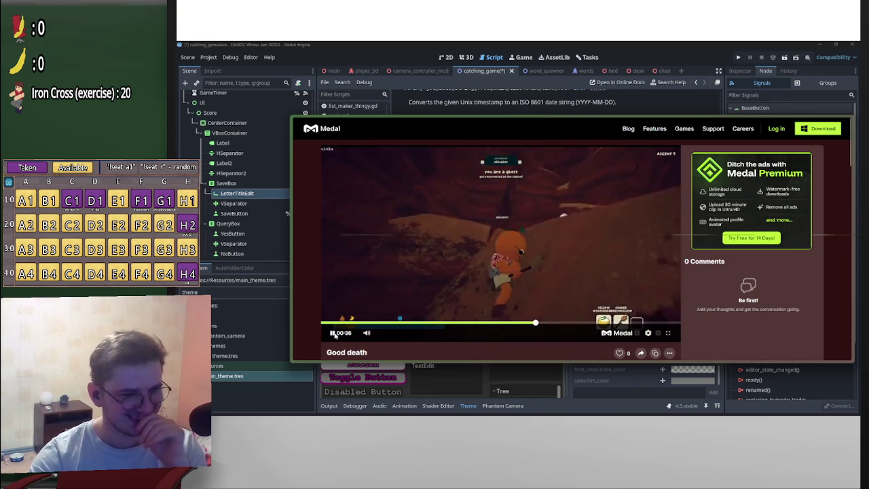
click(332, 332)
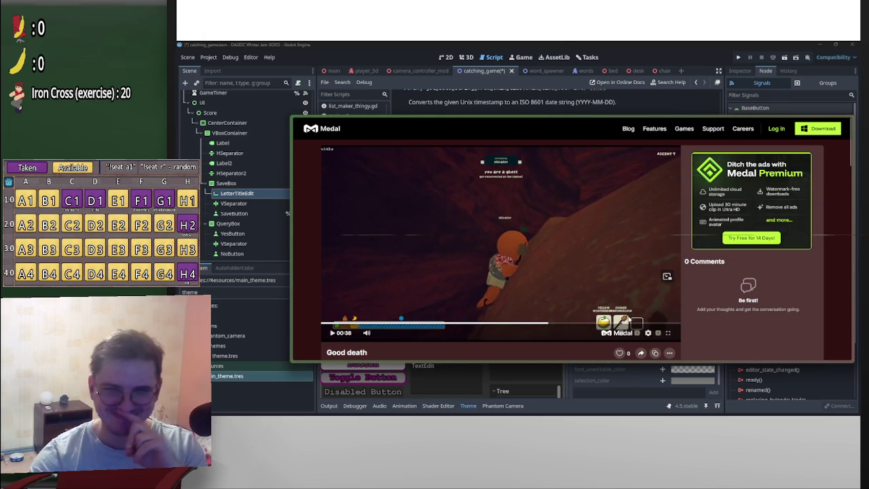
- Resume the clip, skip ahead to about 00:50, then switch to the ChatGPT tab
click(331, 334)
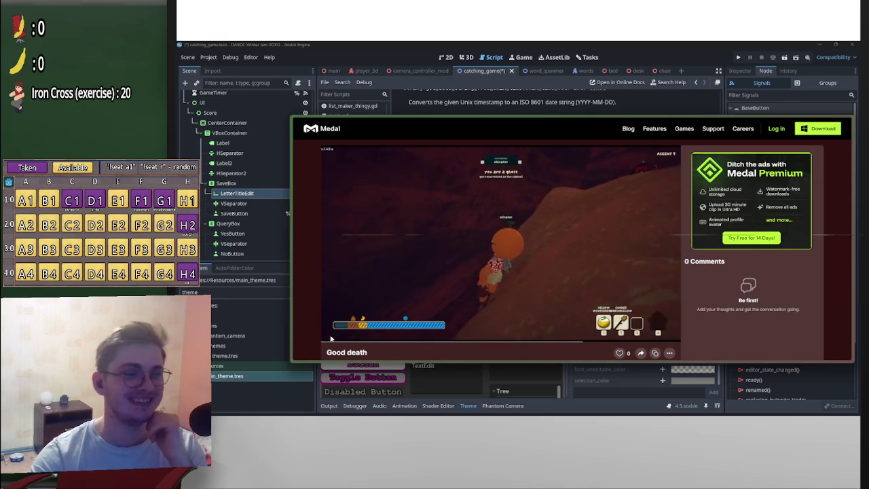
mouse_move(331, 335)
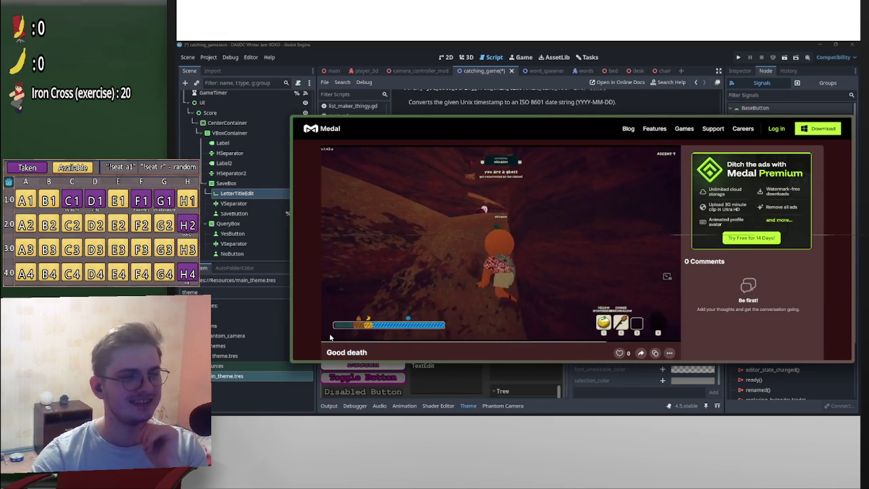
mouse_move(597, 228)
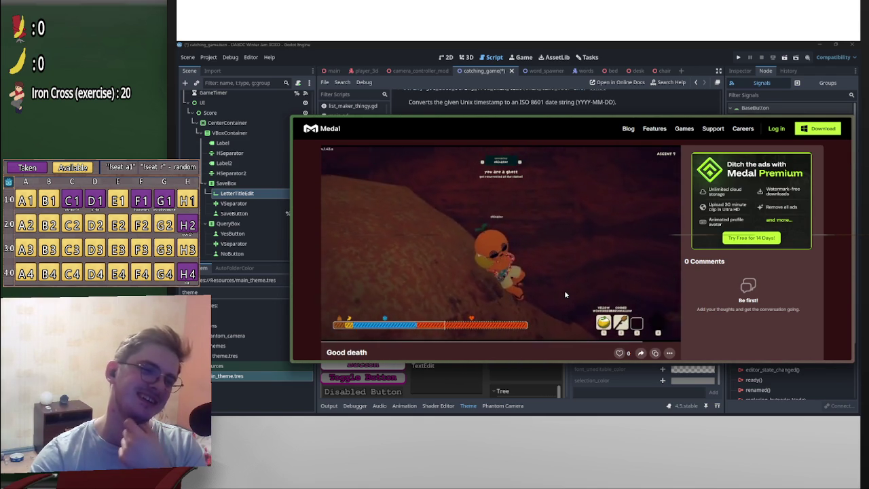
mouse_move(649, 293)
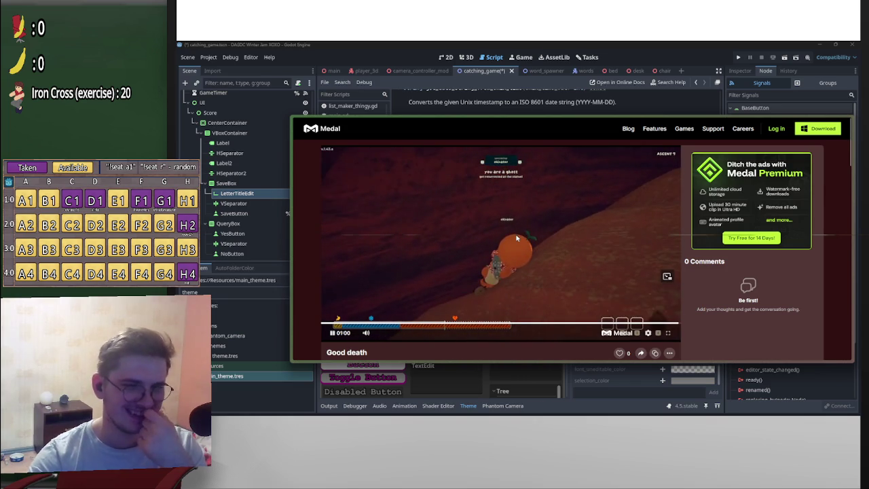
mouse_move(293, 349)
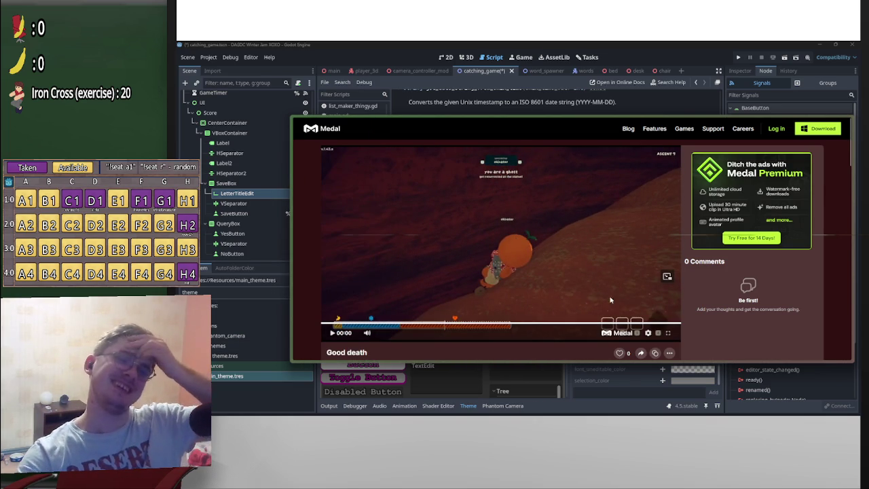
click(623, 325)
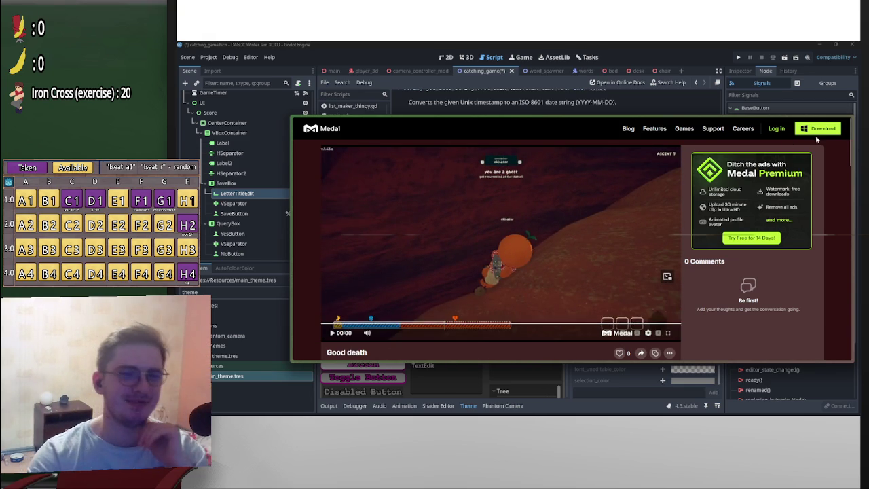
mouse_move(302, 159)
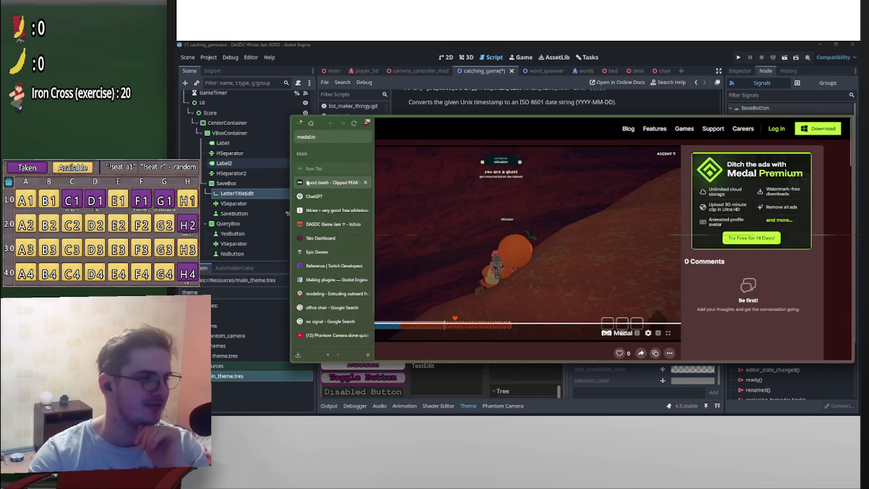
click(337, 185)
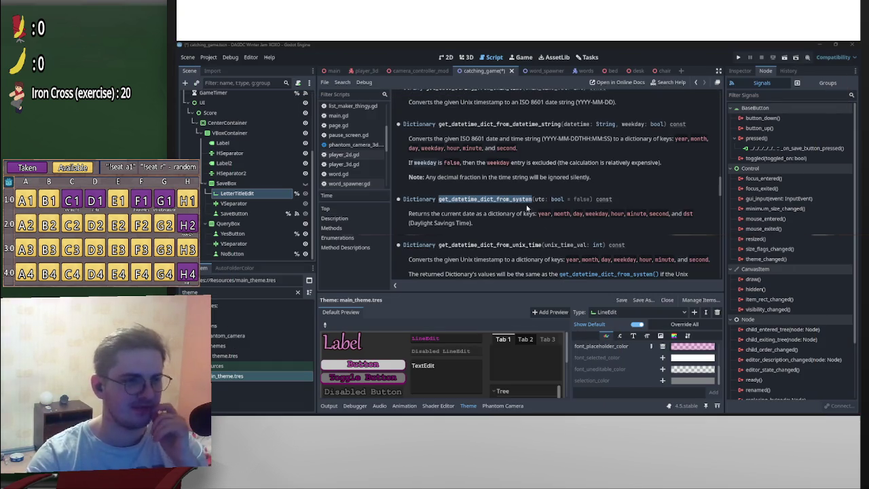
- Replace the two Time date calls on lines 100–101 with Time.get_datetime_dict_from_system() from clipboard history
key(alt+Left)
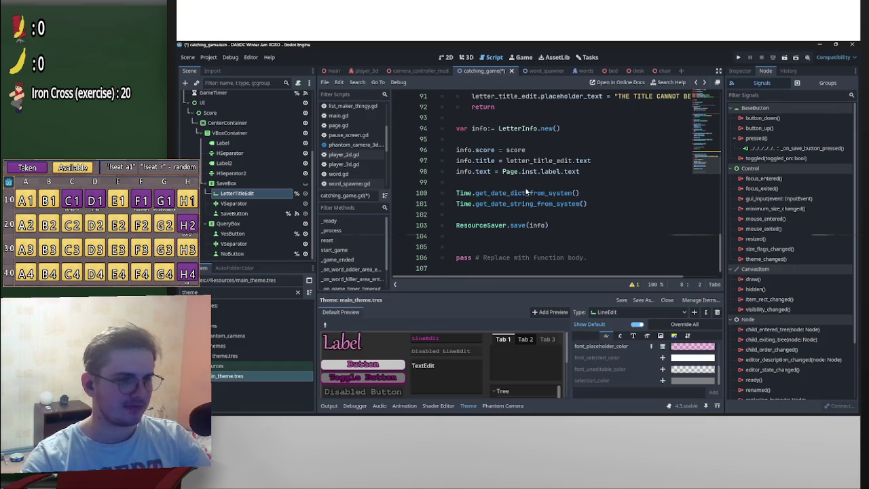
mouse_move(588, 203)
mouse_down()
mouse_move(452, 203)
mouse_move(476, 197)
mouse_up()
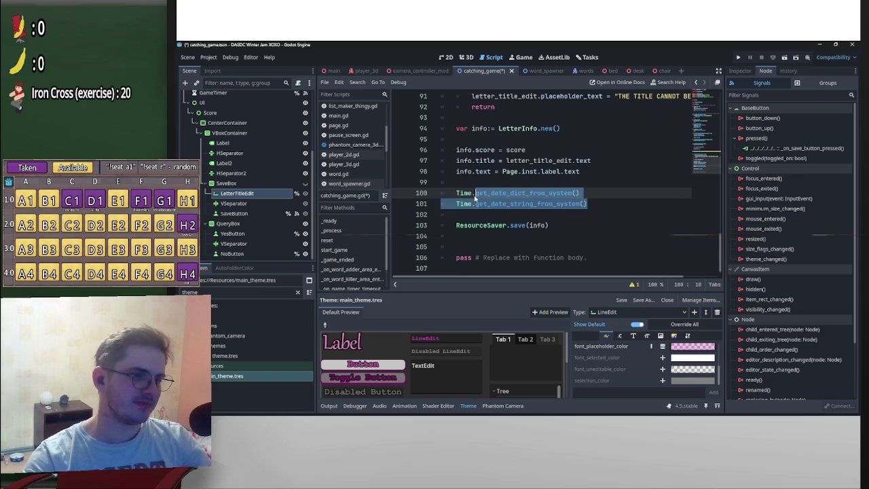
text(https://medal.tv/games/peak/clips/lumuPHdvSBG9GPd24)
key(ctrl+z)
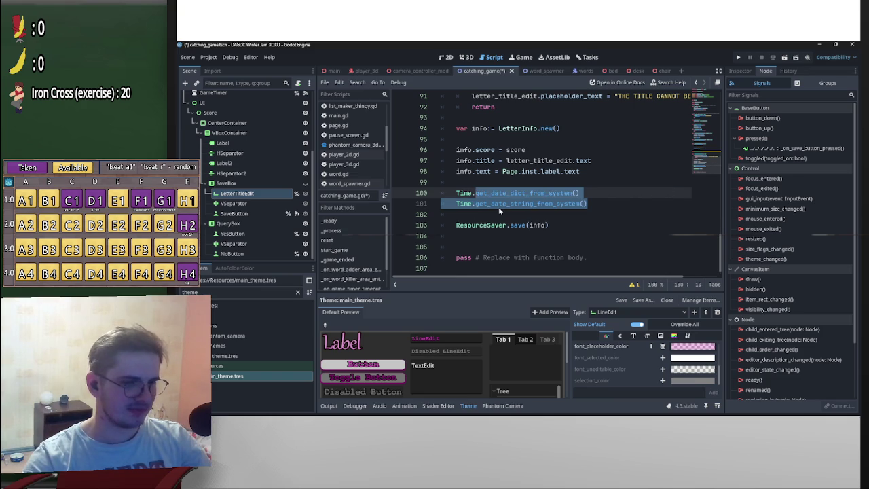
key(ctrl+space)
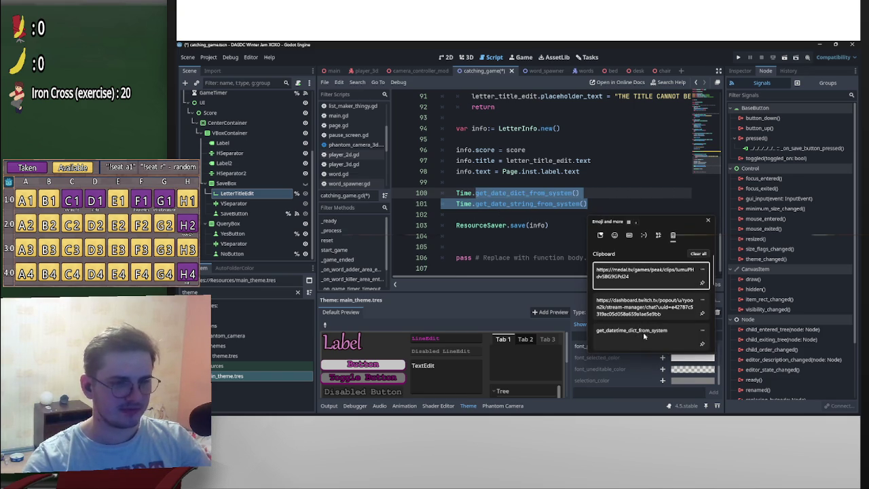
key(Return)
text(()
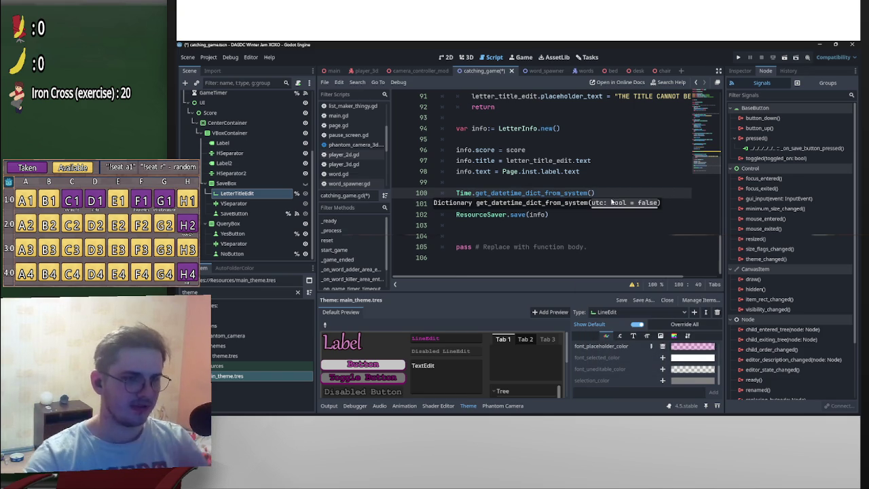
- Prefix line 100 with var date_time_dict:= to store the date-time dictionary
click(457, 195)
mouse_move(456, 195)
text(var )
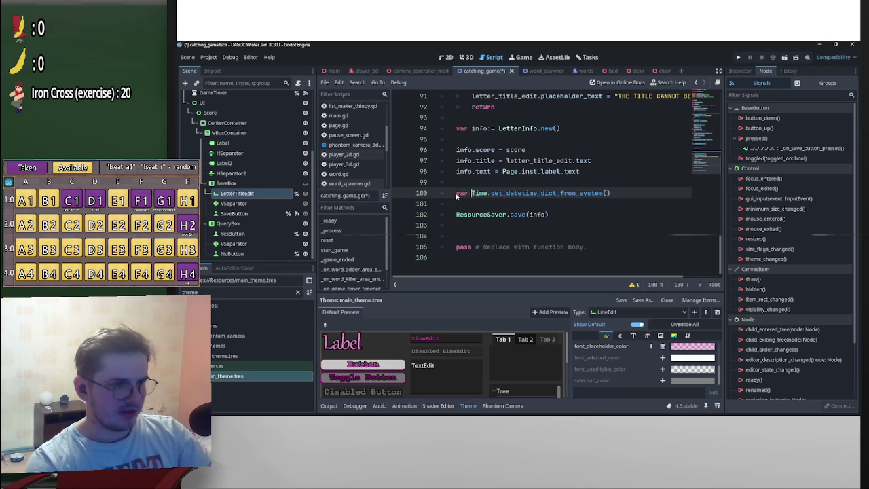
text(date)
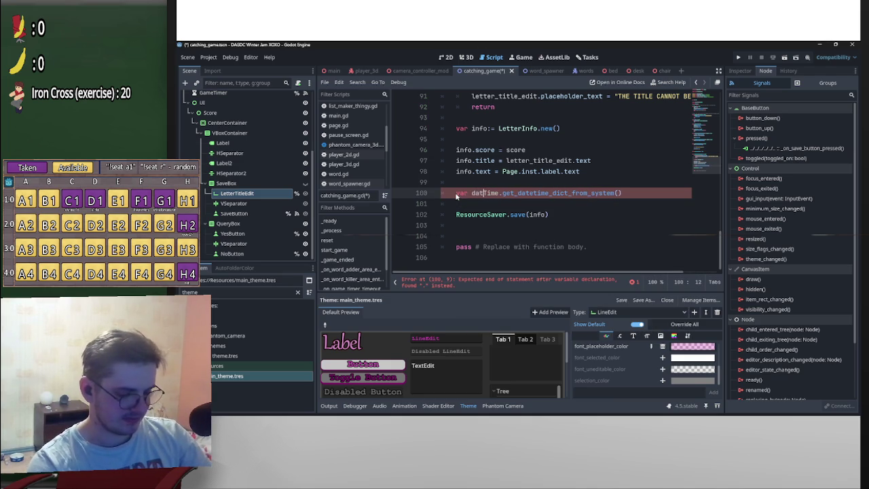
text(_time_di)
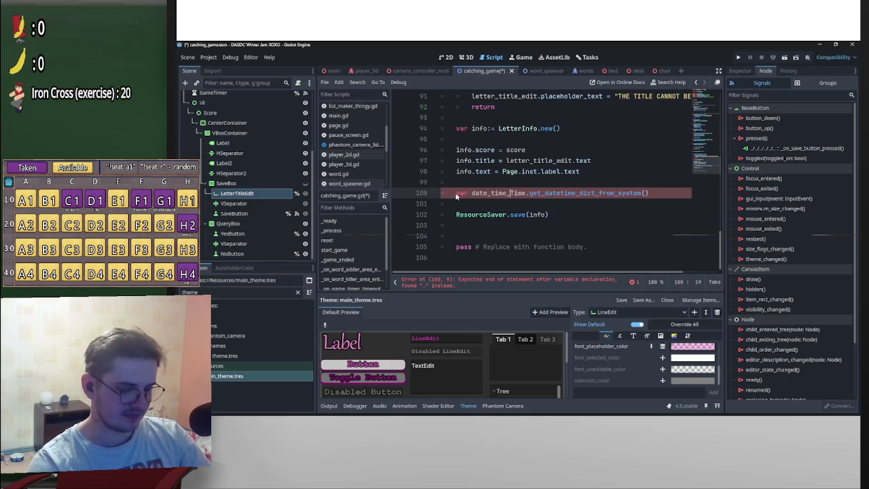
text(ct)
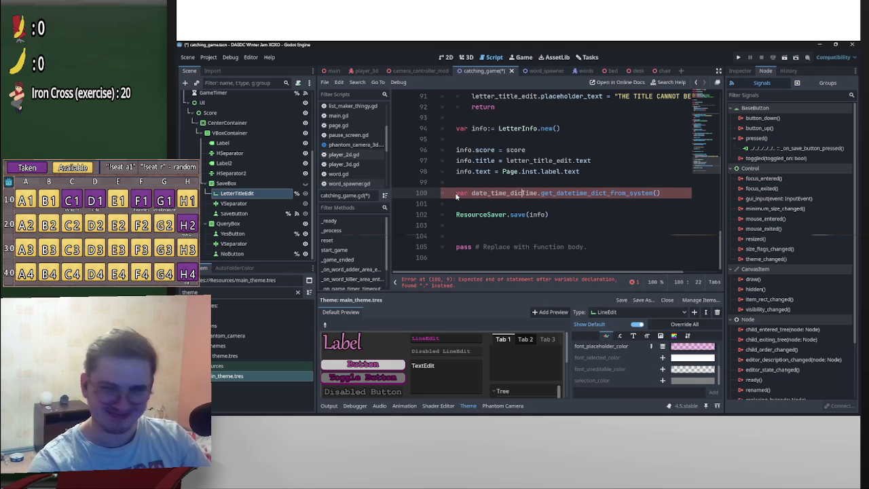
text(:=)
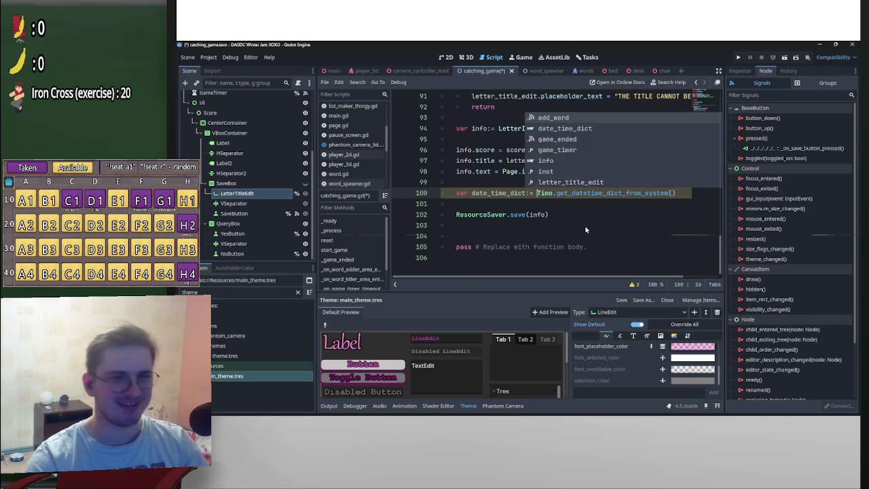
- Insert a new empty line 101 between the date call and the save call
click(558, 206)
key(Return)
key(Return)
key(Up)
key(Up)
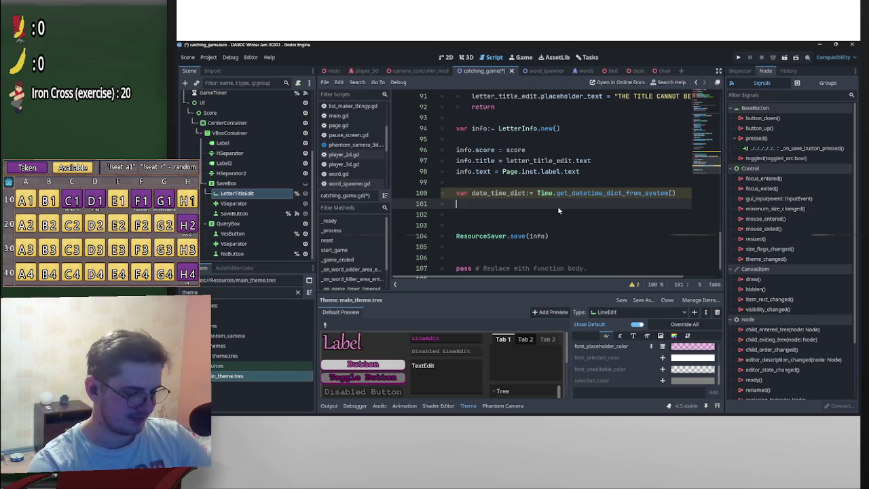
text(S)
key(BackSpace)
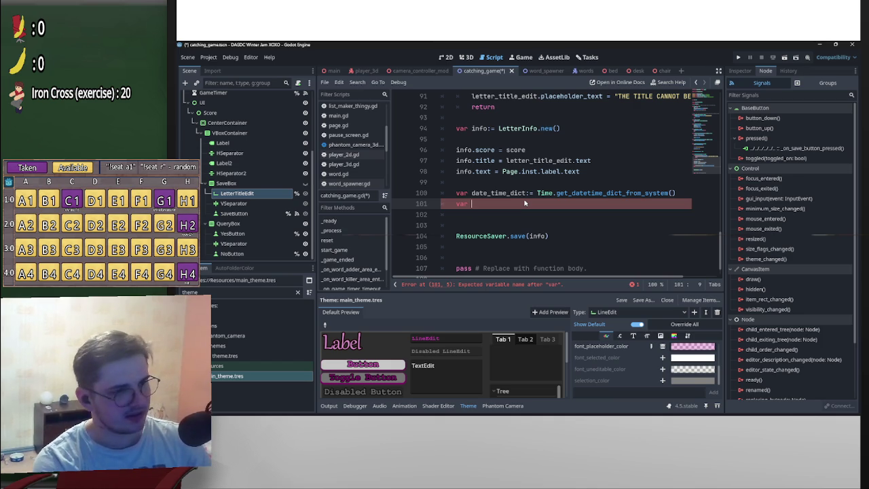
- Write var id:String = on line 101 and open the get_datetime_dict_from_system documentation
text(id:String =)
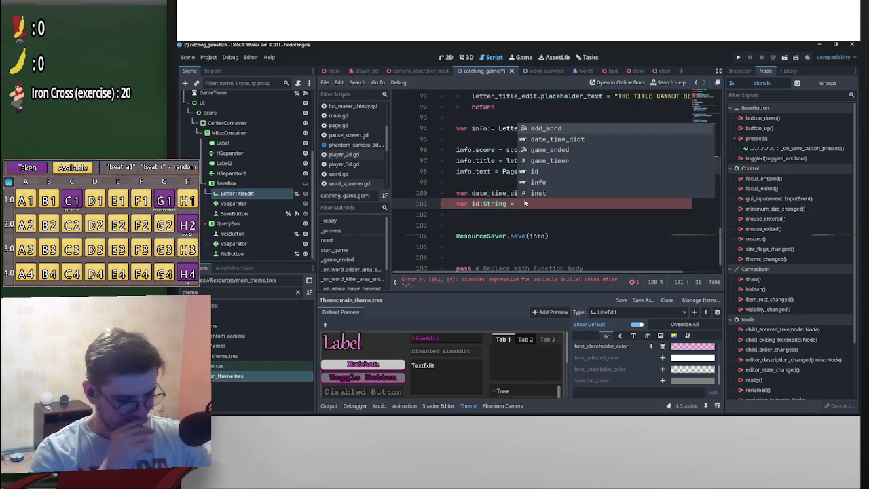
key(Escape)
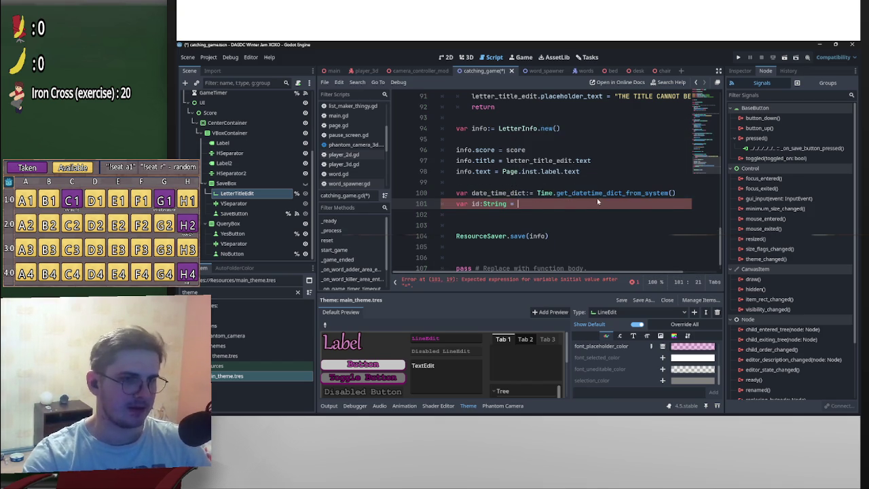
ctrl+click(594, 195)
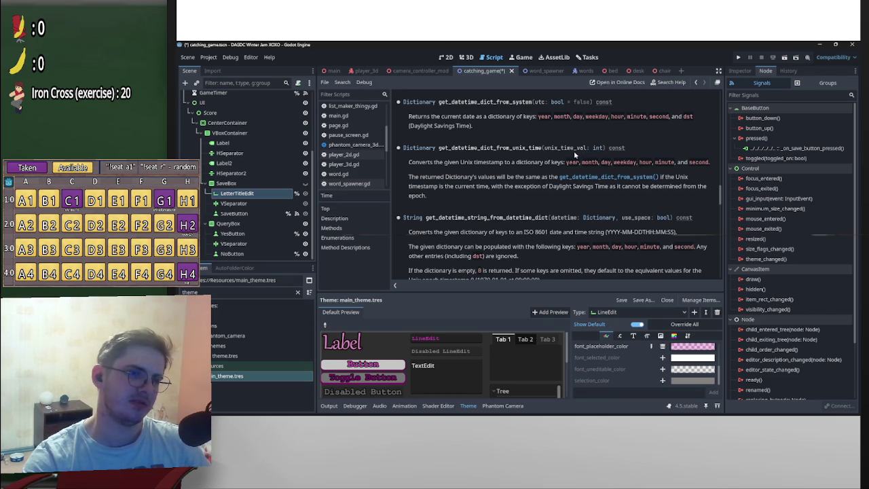
- Read the dictionary keys in the Time reference, then return to catching_game.gd
scroll(550, 155, up, 2)
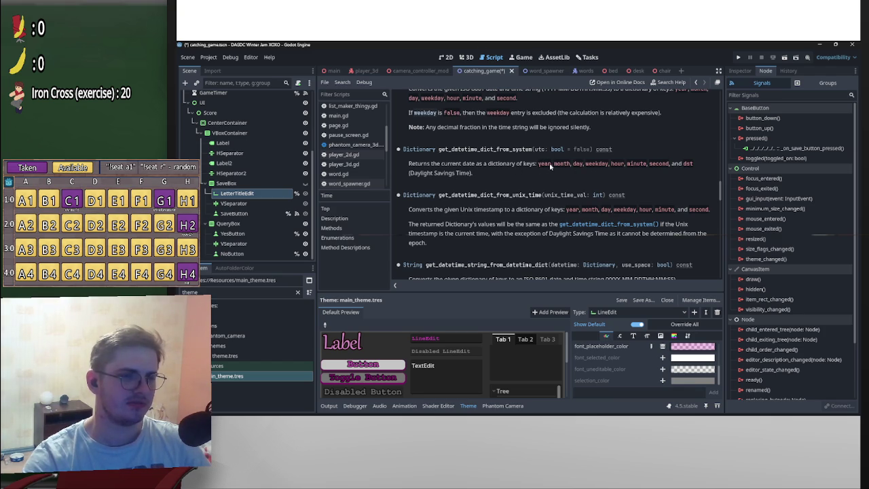
key(alt+Left)
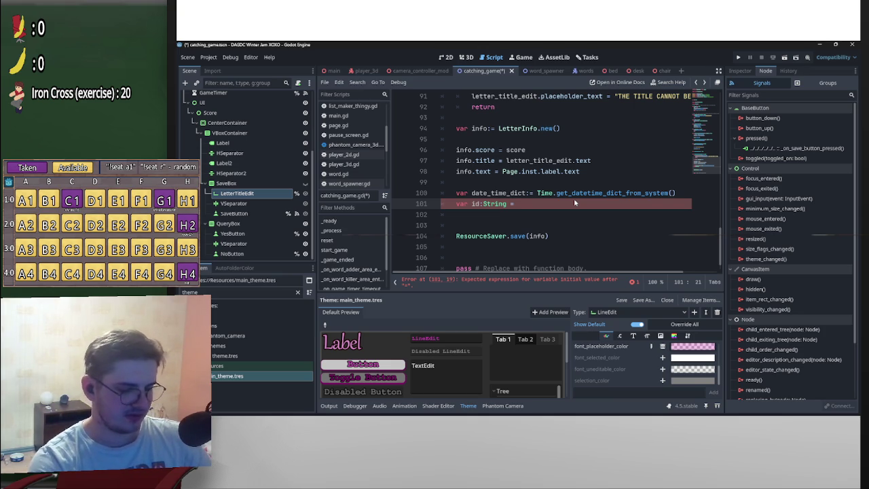
- Discard a mistaken Str() on line 101 and start id's format string "%s_%s_
text(Str)
text())
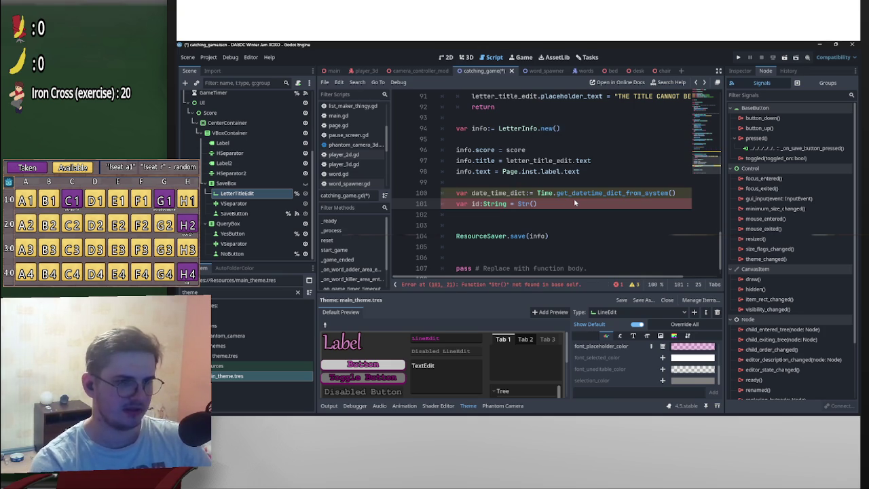
key(BackSpace)
key(BackSpace)
key(BackSpace)
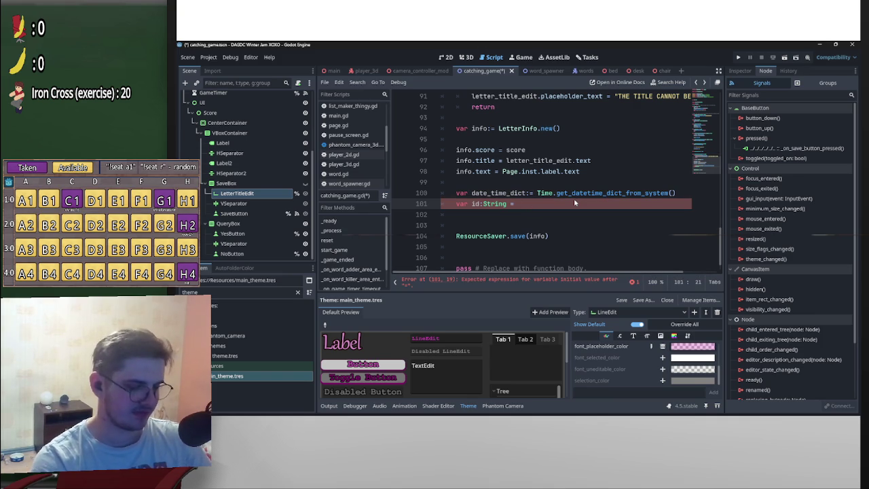
text("%s)
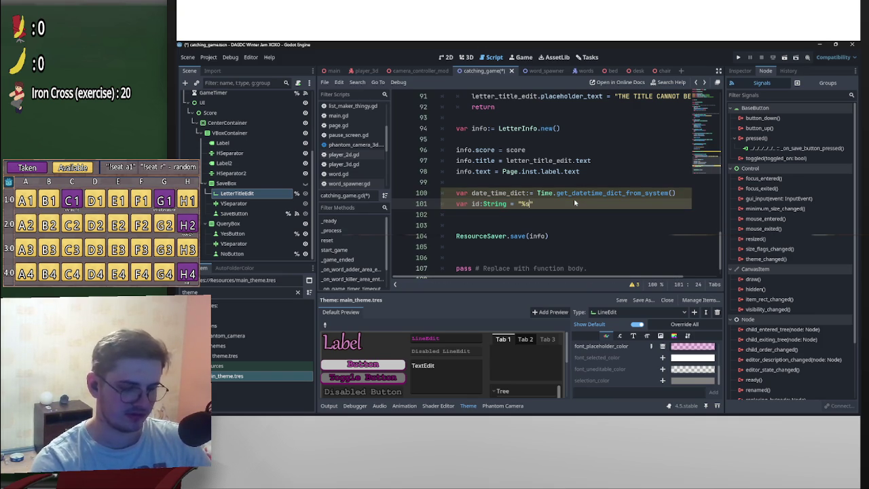
text(_%s)
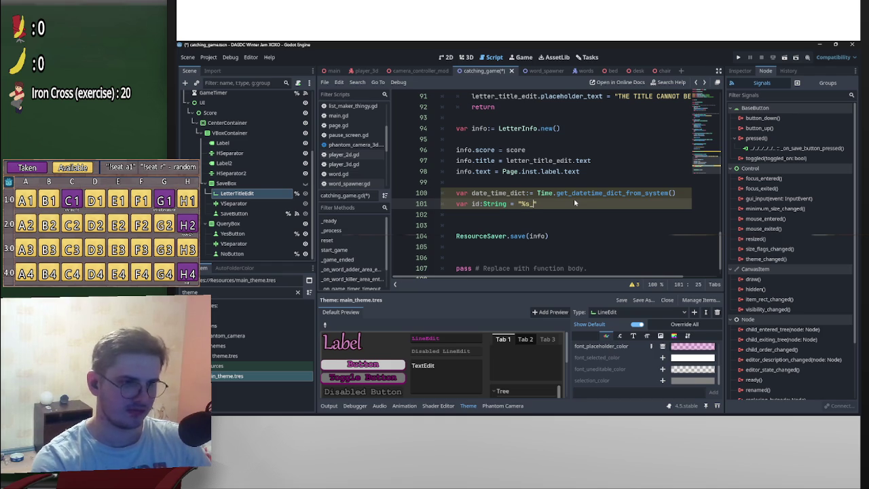
text(_%s")
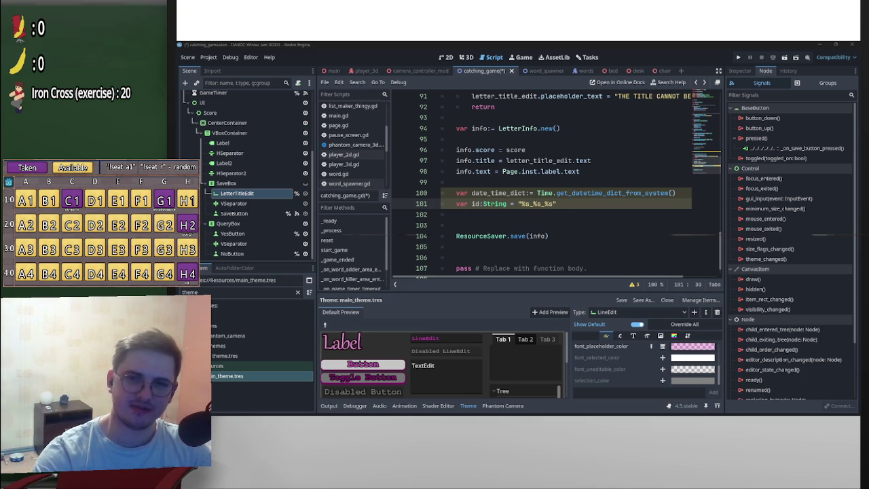
click(562, 205)
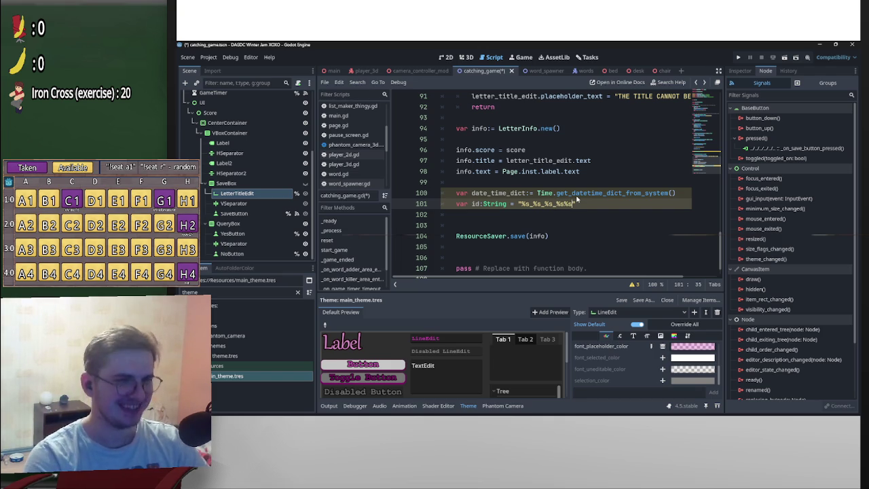
- Append _%s to id's format string and count its %s placeholders
text(_%s)
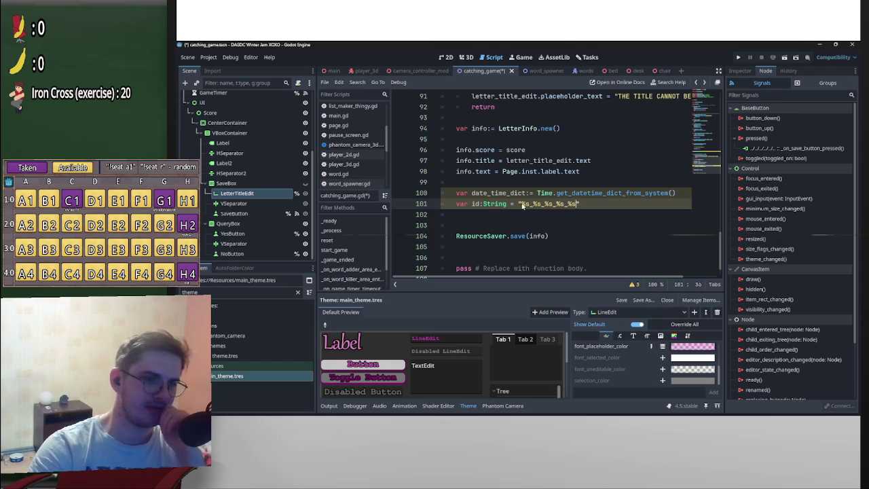
drag(520, 205, 530, 206)
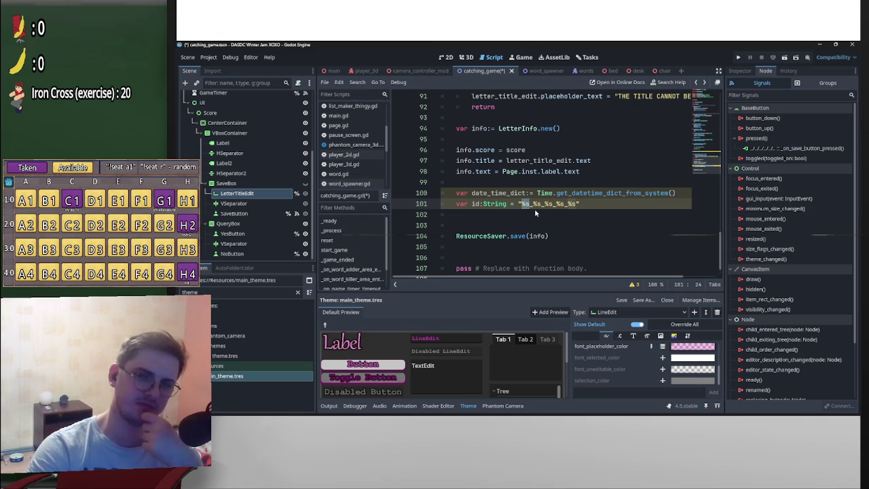
drag(533, 206, 553, 206)
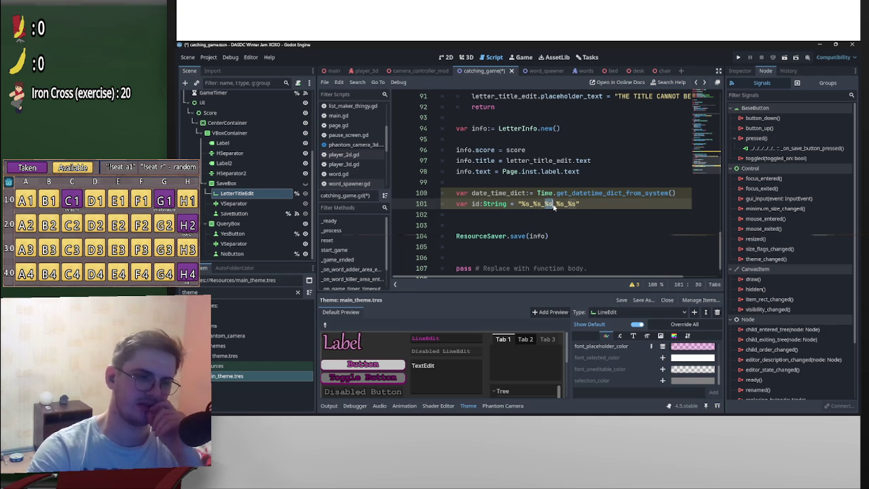
drag(556, 206, 576, 207)
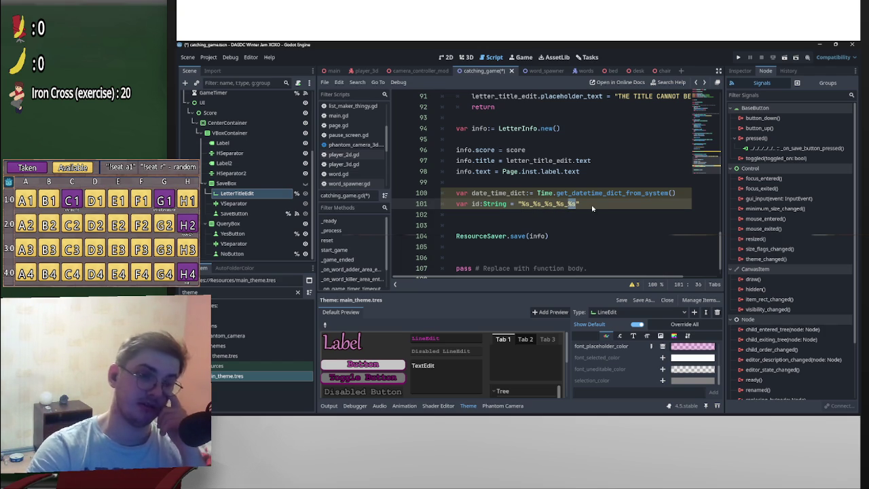
click(591, 209)
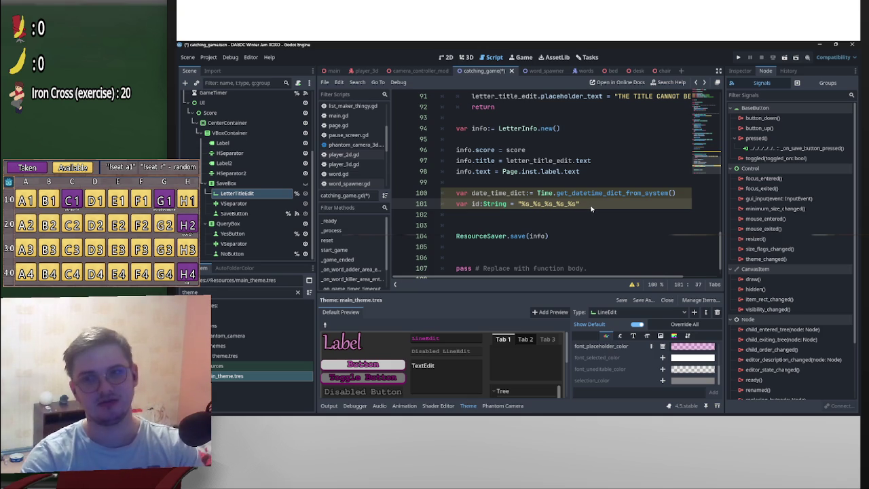
mouse_move(601, 194)
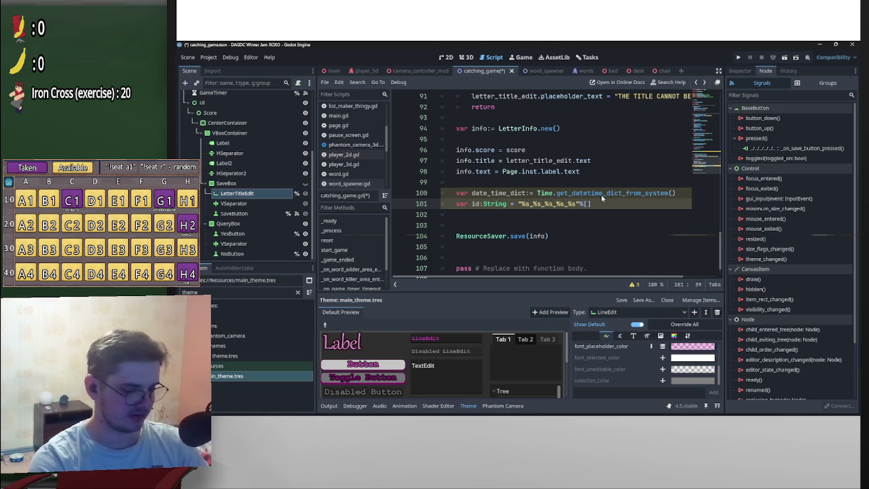
- Add str(date_time_dict.year) as the first value in line 101's format array
text(date_time_dict.)
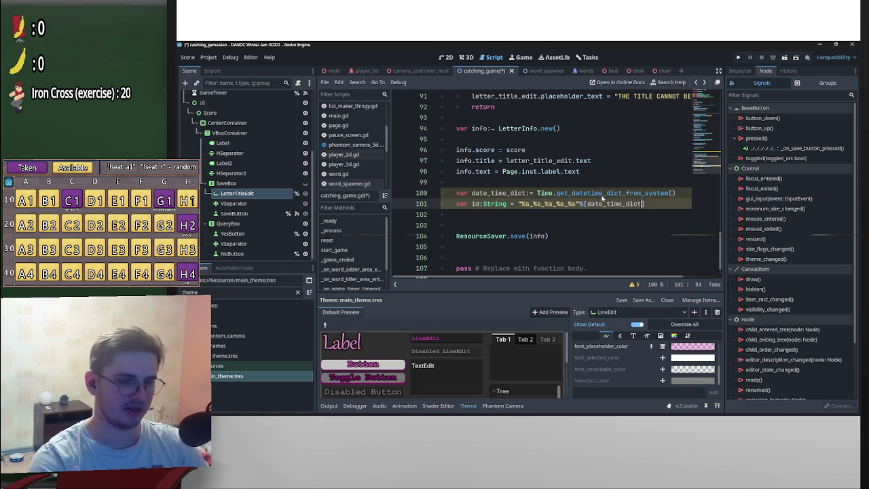
text(year)
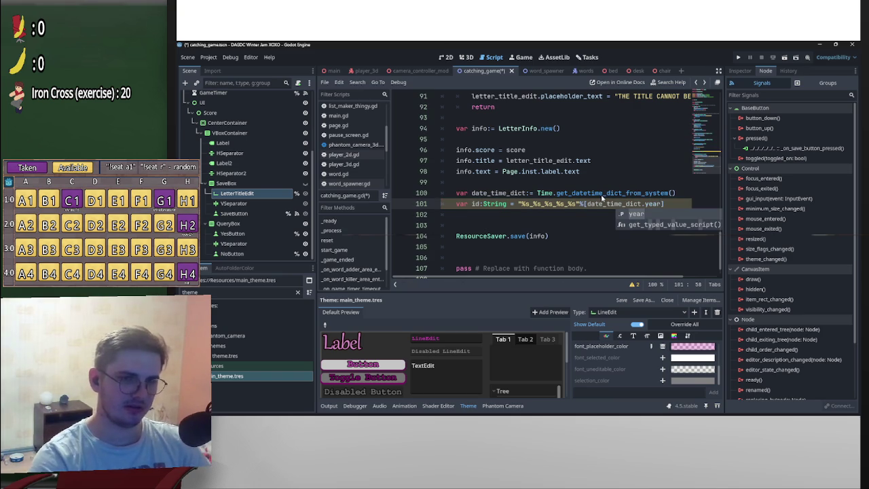
key(Left)
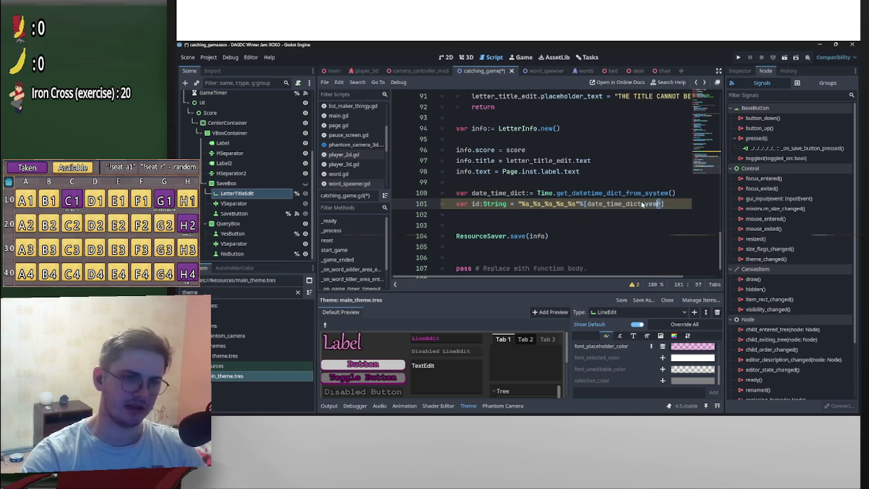
drag(661, 203, 588, 203)
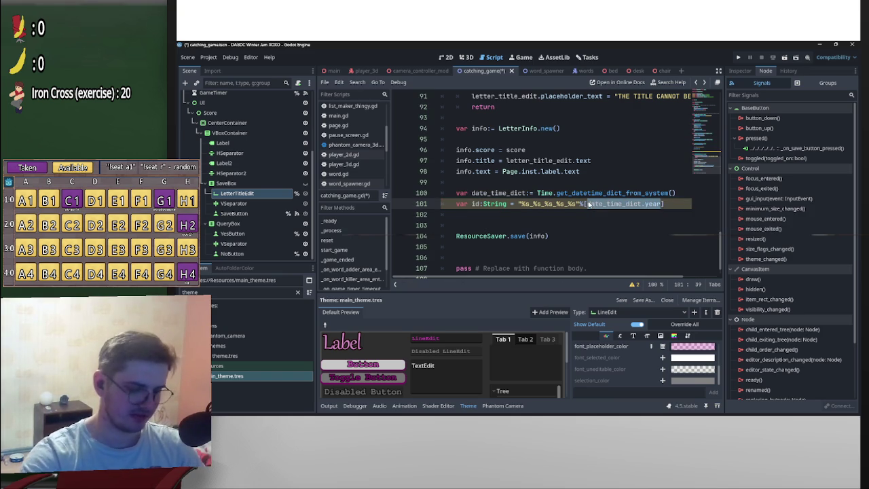
text(()
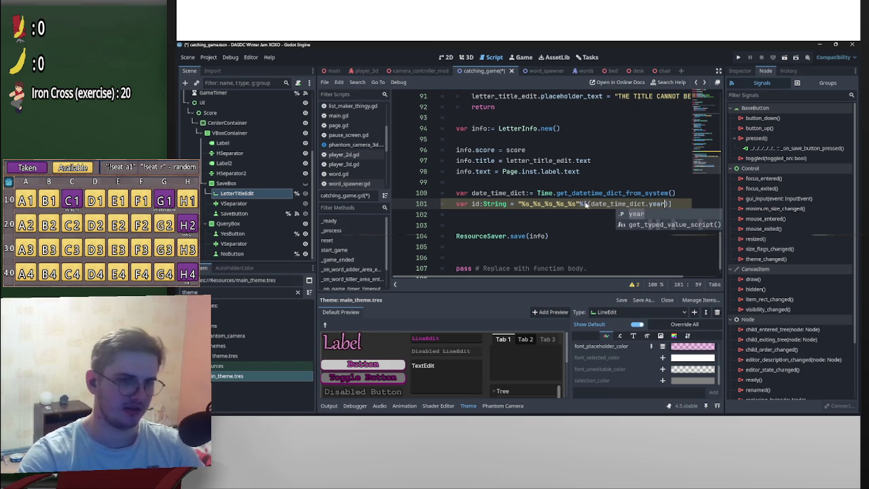
key(Escape)
text(str()
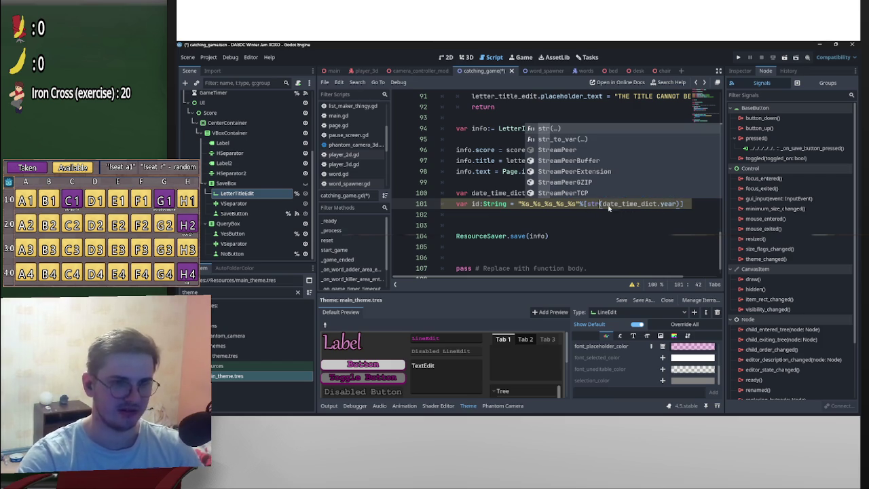
drag(602, 206, 588, 204)
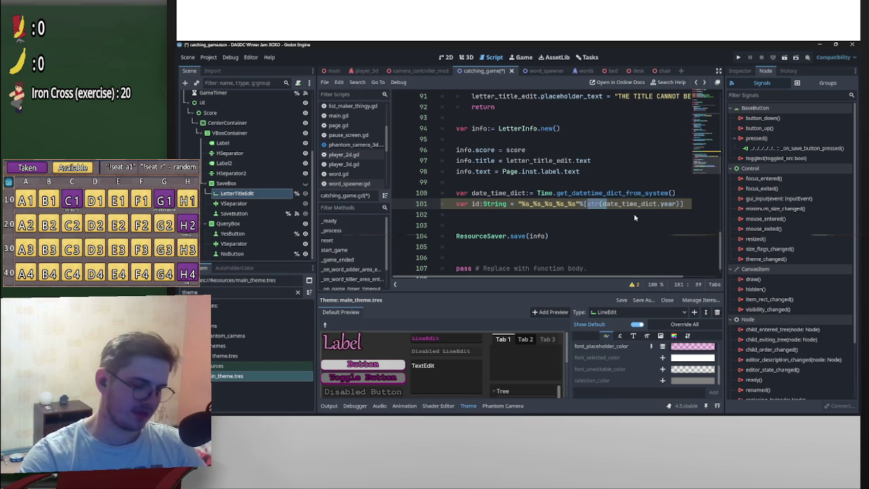
- Append four empty str() arguments, one for each remaining placeholder
click(682, 205)
text(,)
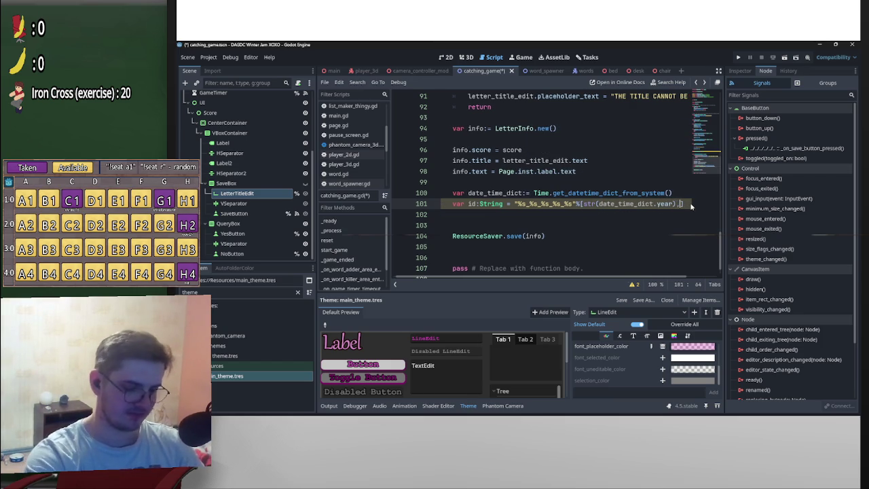
text(str(d)
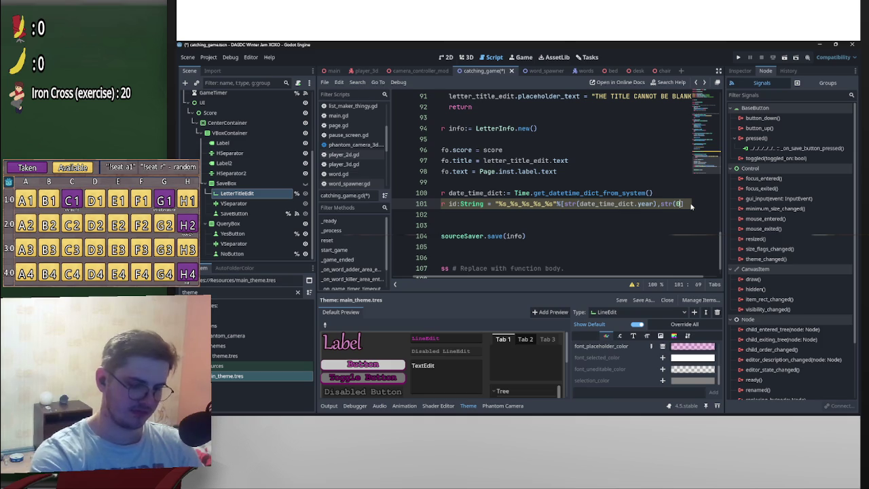
key(BackSpace)
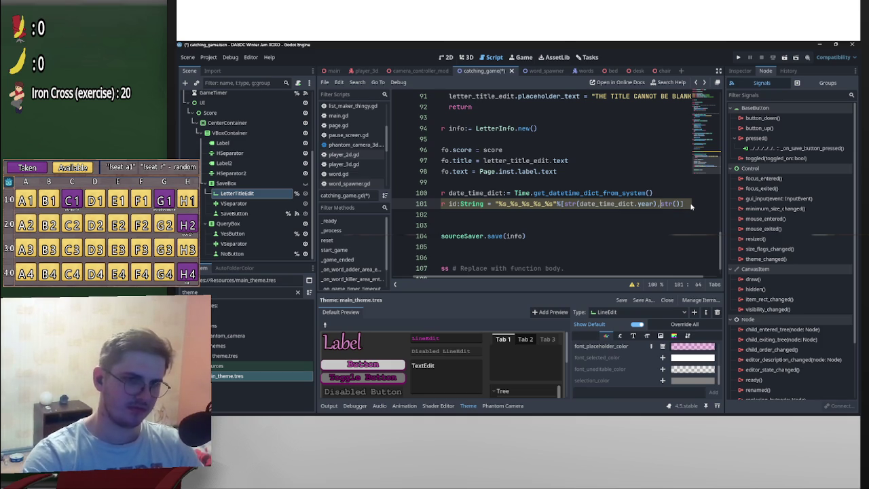
key(Right)
key(Right)
key(Right)
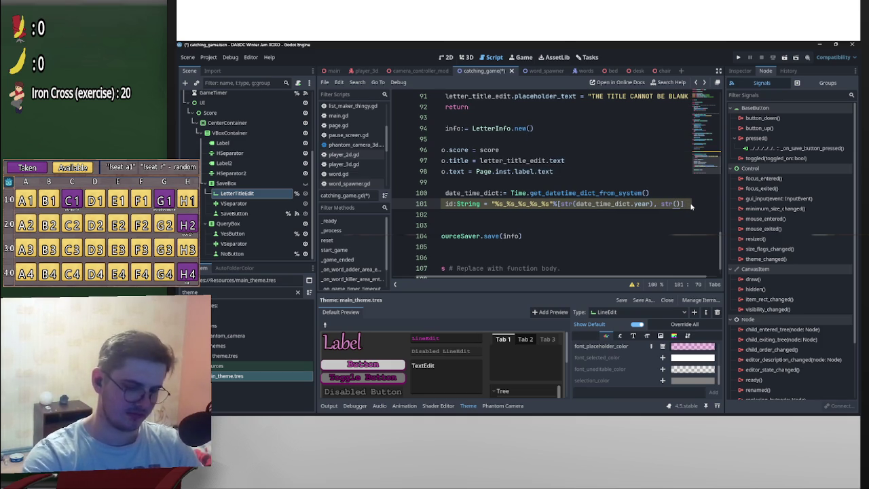
text(,)
drag(676, 206, 653, 206)
key(ctrl+c)
key(Right)
key(ctrl+v)
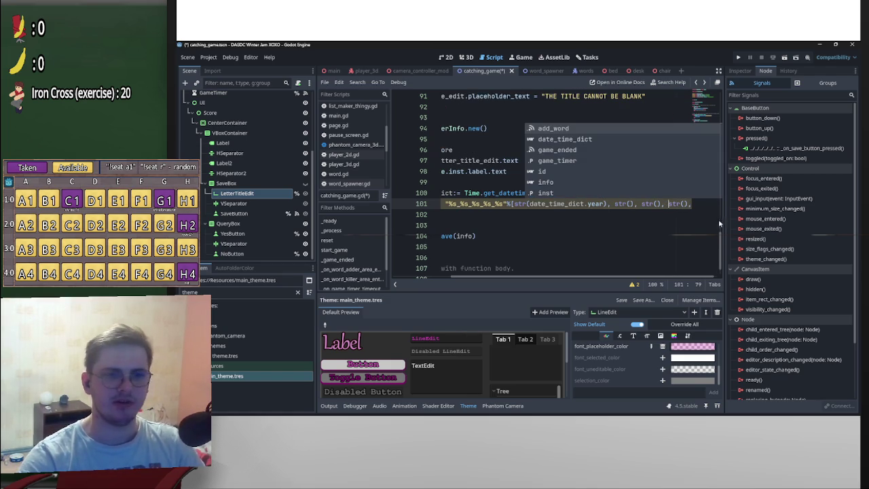
click(698, 207)
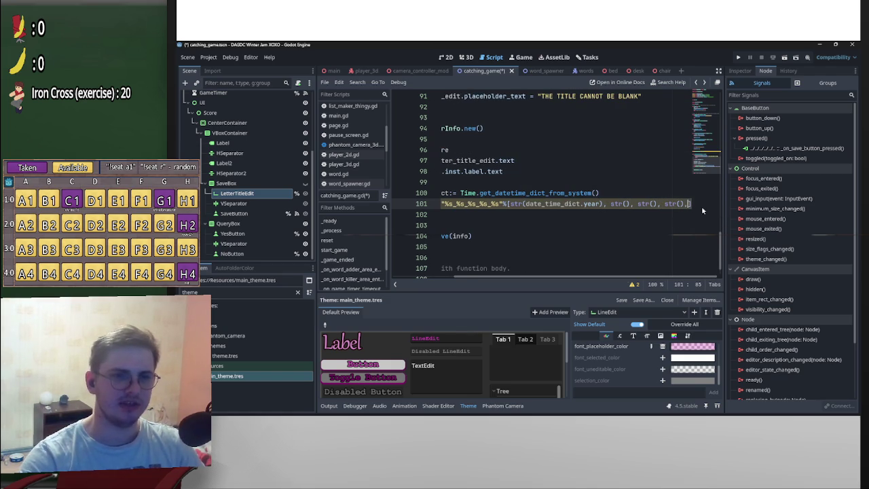
text(str(),)
click(602, 204)
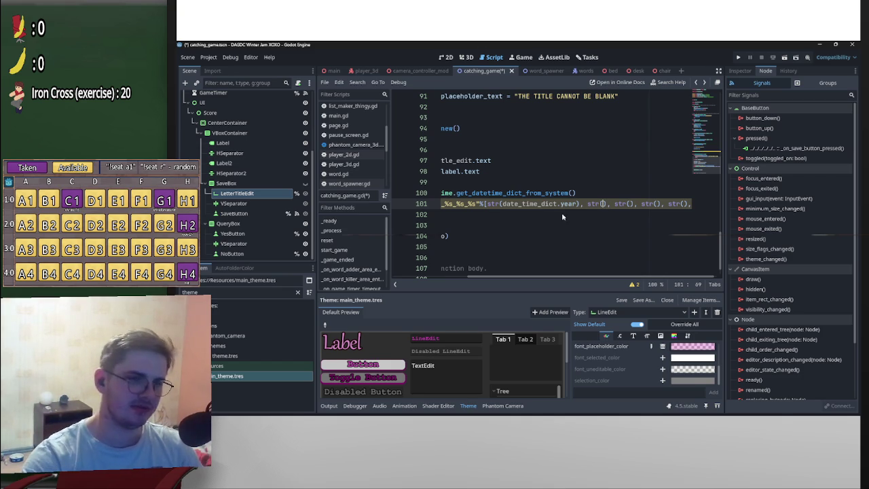
- Copy str(date_time_dict.year) into the second placeholder, changing it to date_time_dict.month
click(578, 205)
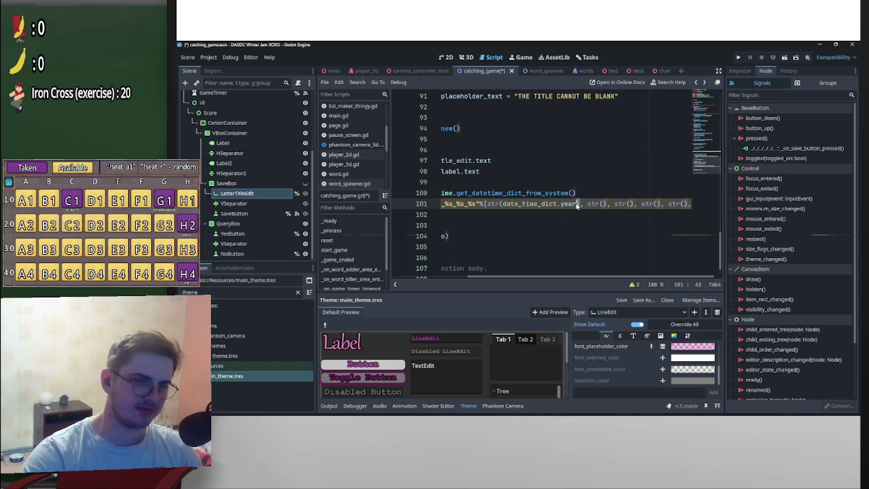
drag(578, 205, 502, 210)
key(ctrl+c)
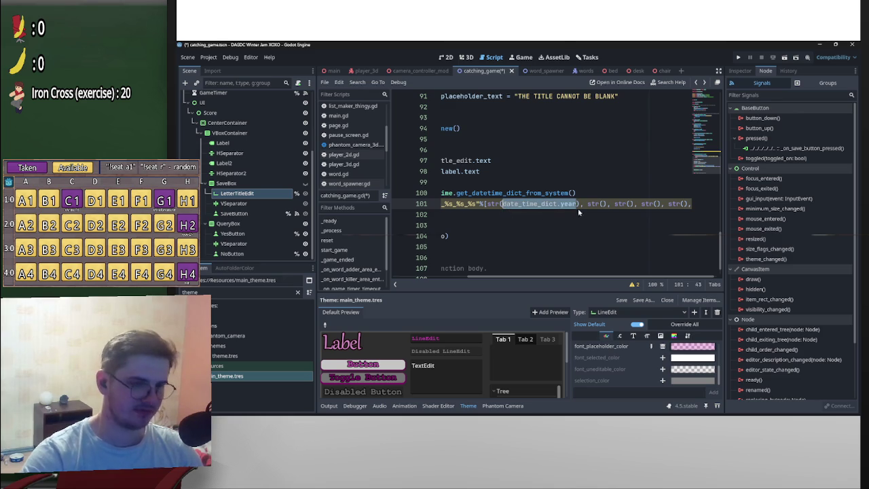
click(602, 205)
key(ctrl+v)
key(BackSpace)
key(BackSpace)
key(BackSpace)
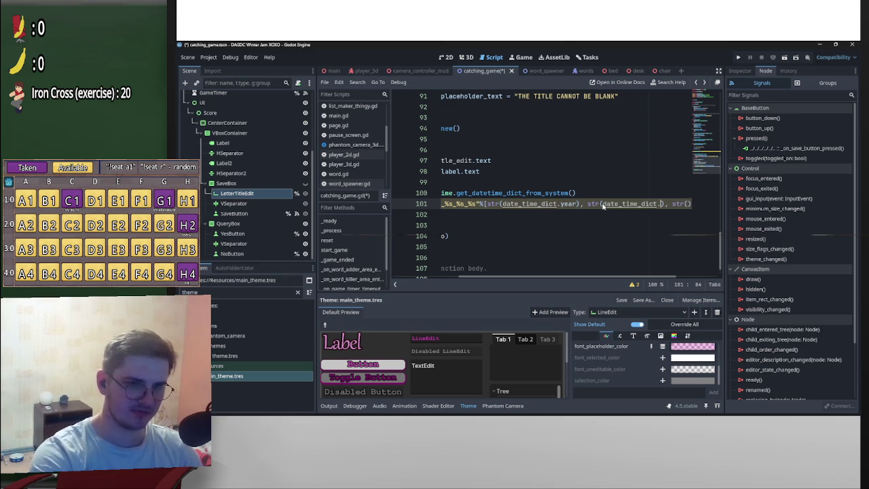
text(mo)
key(Return)
drag(648, 278, 699, 278)
- Paste the year reference into the third slot as date_time_dict.day and add another reference
click(622, 204)
key(ctrl+v)
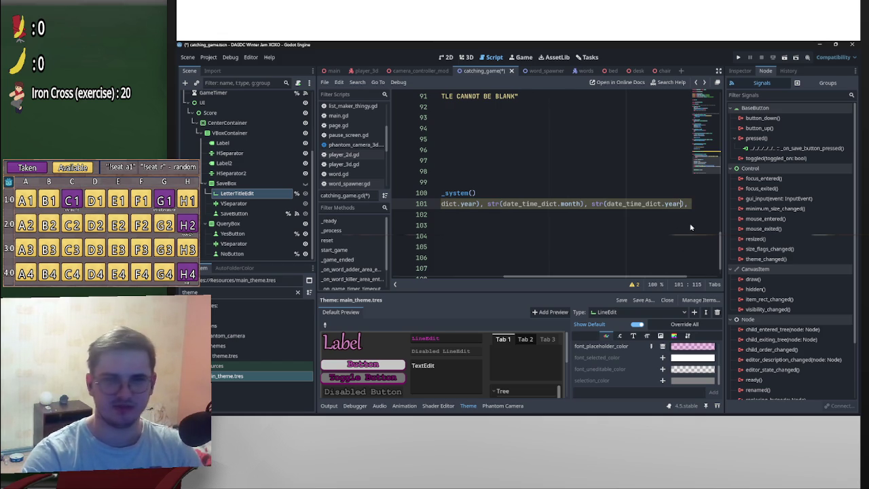
drag(681, 204, 665, 204)
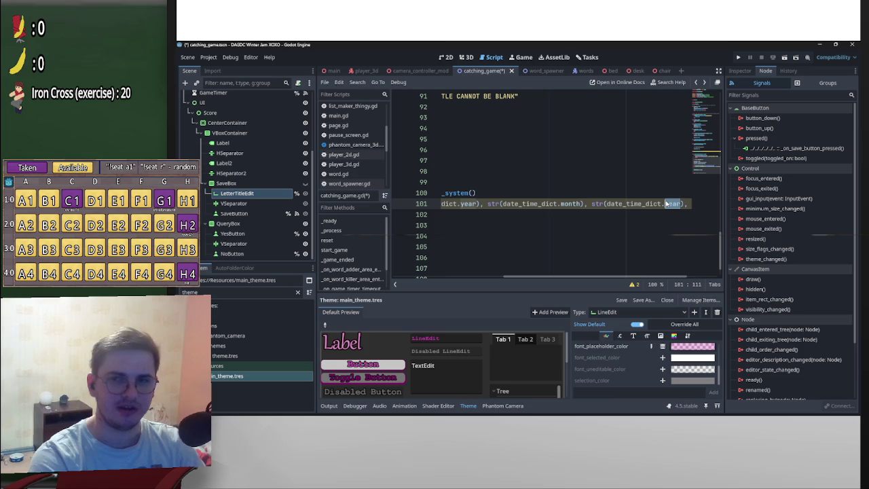
key(BackSpace)
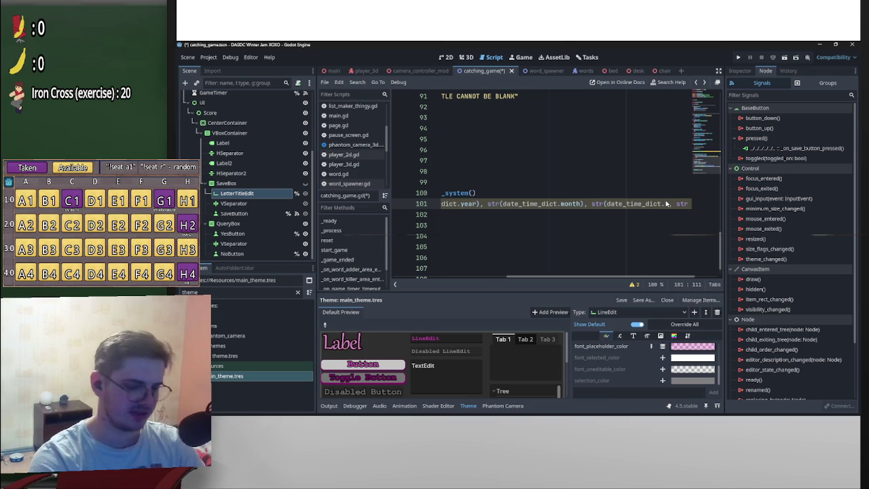
text(dat)
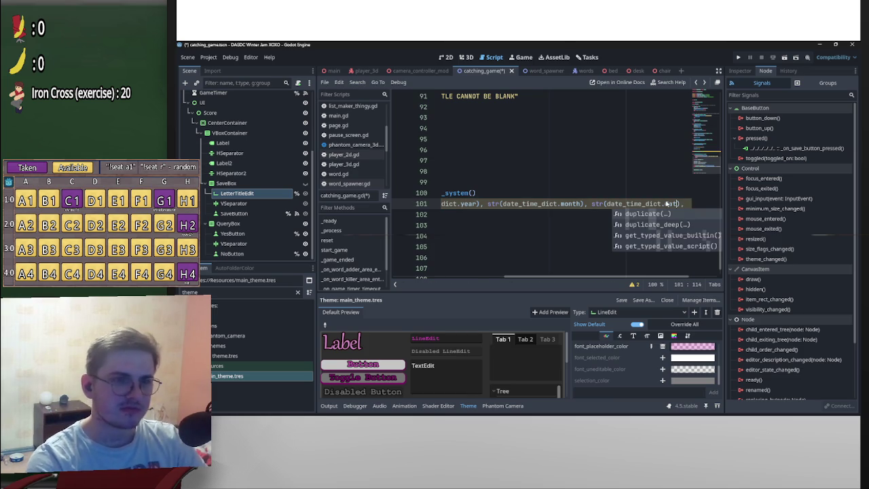
key(BackSpace)
text(y)
text(), str()
text(date_time_dict.year)
- Turn the remaining references into hour and minute, and remove the trailing comma on line 101
key(BackSpace)
key(BackSpace)
key(BackSpace)
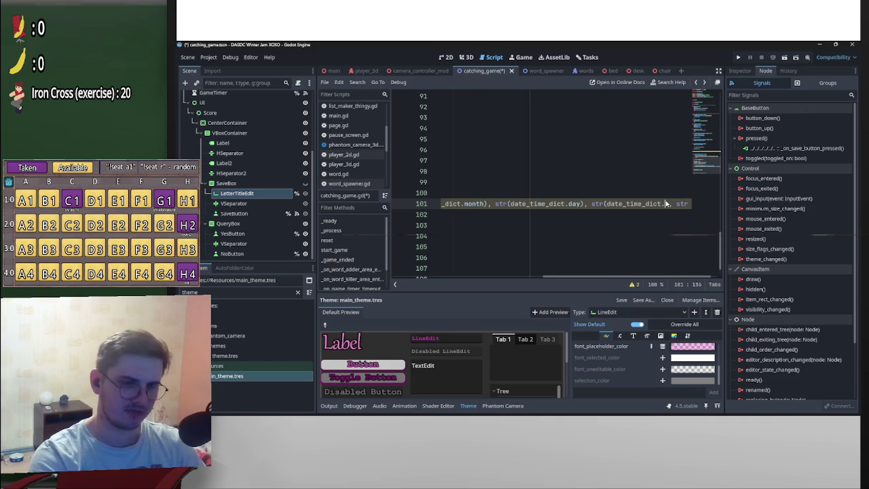
text(hou)
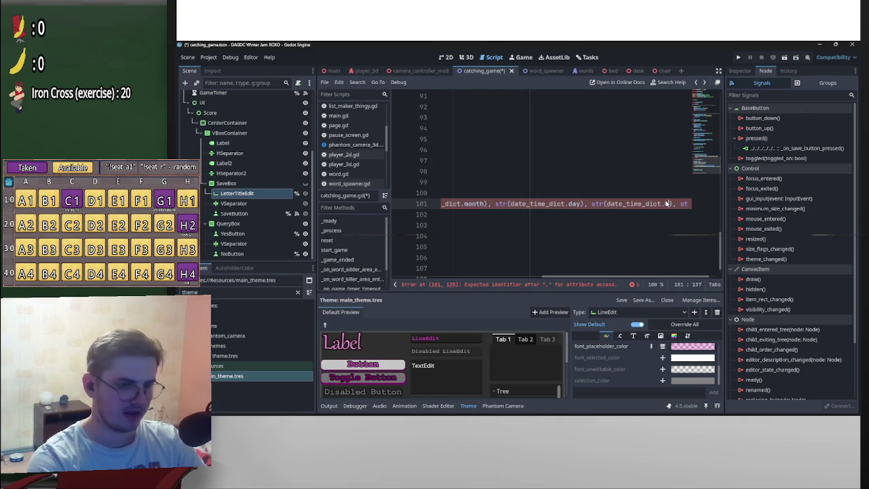
key(Return)
text(), str(date_time_dict.year),])
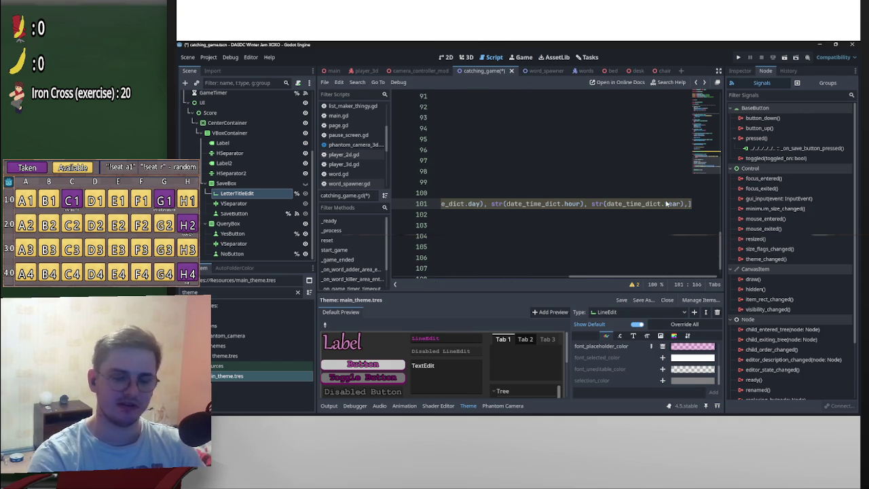
key(BackSpace)
key(BackSpace)
key(BackSpace)
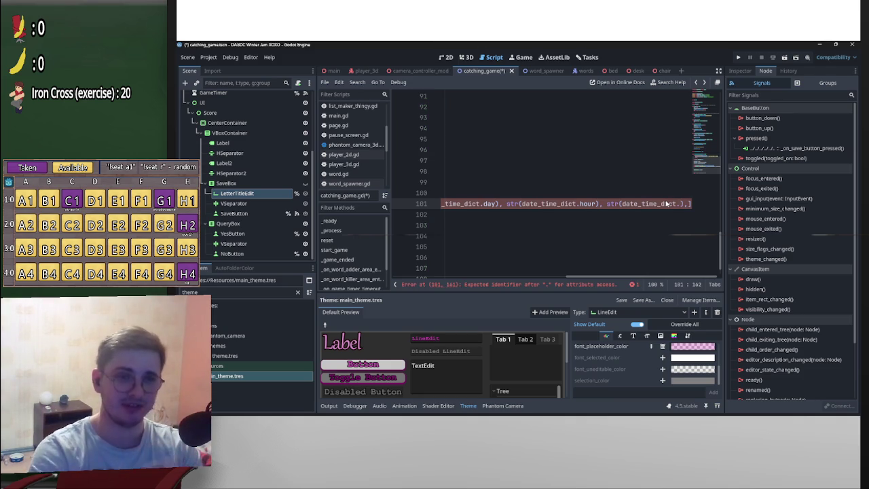
text(minute)
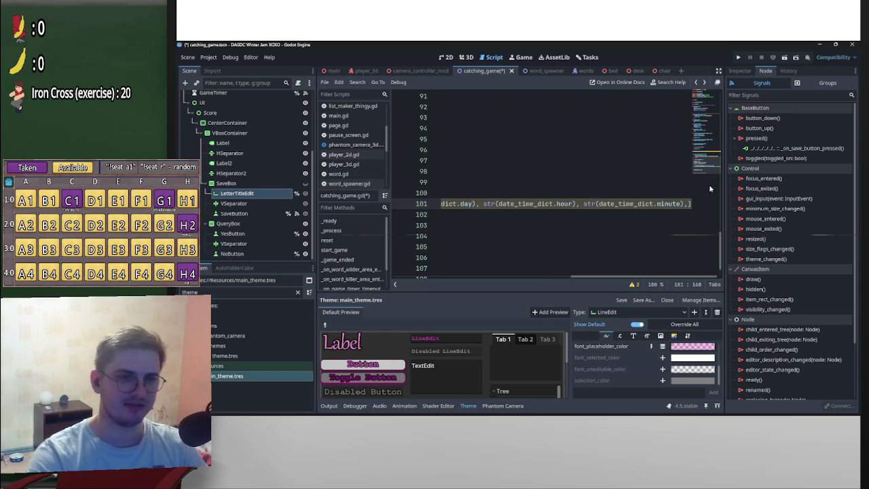
key(BackSpace)
drag(706, 277, 529, 278)
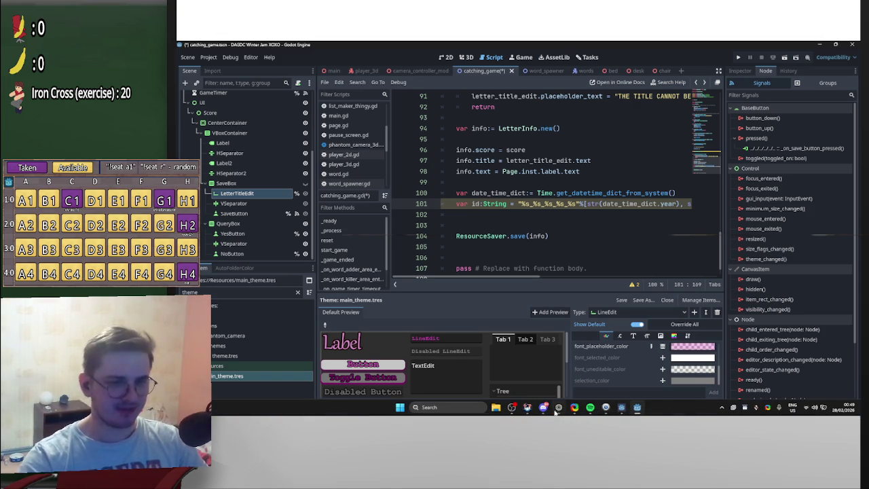
click(557, 408)
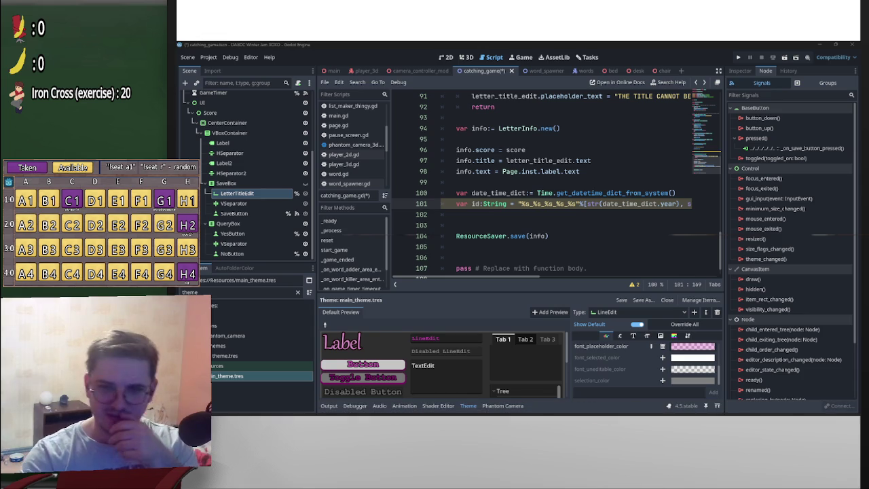
key(alt+Tab)
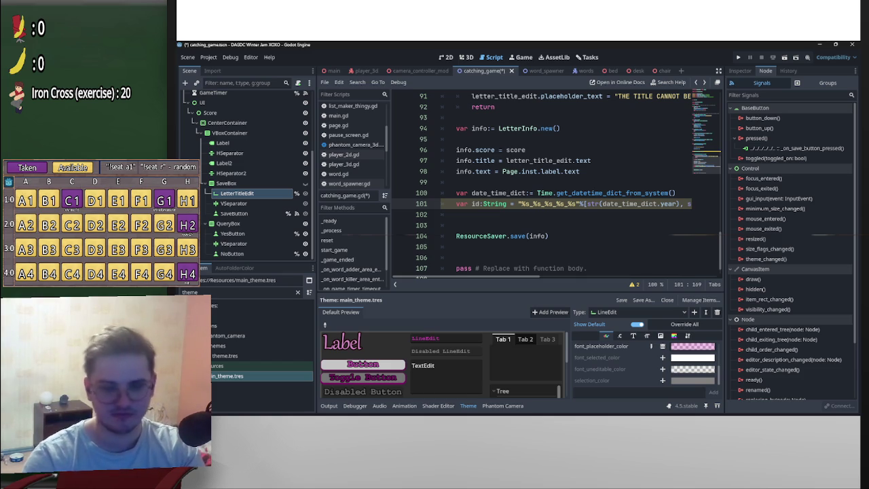
key(alt+Tab)
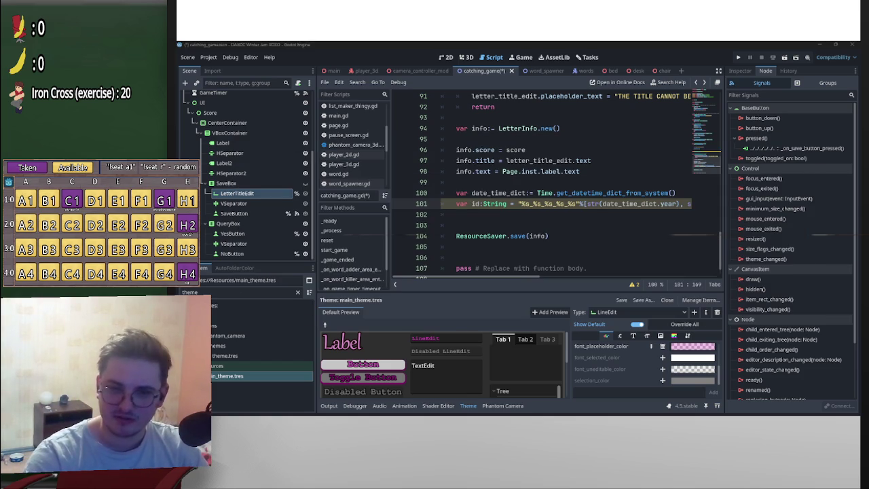
key(alt+Tab)
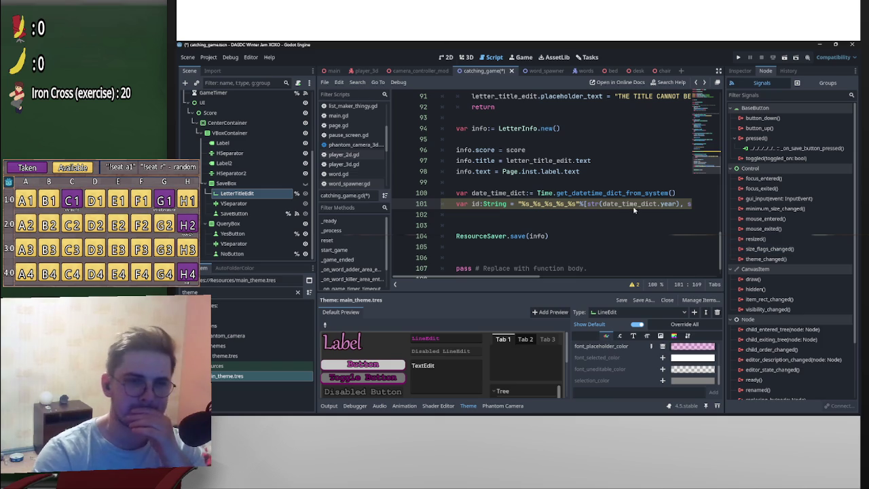
mouse_move(537, 279)
mouse_down()
mouse_move(553, 280)
mouse_move(535, 279)
mouse_up()
click(511, 218)
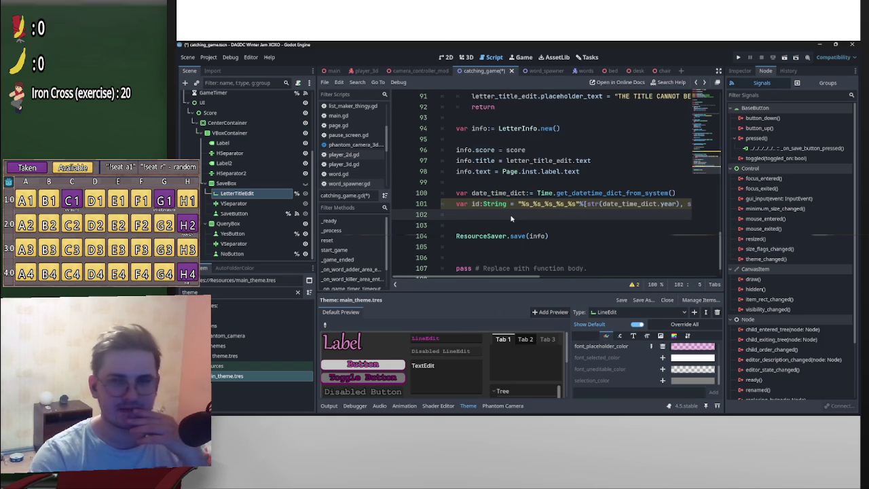
key(alt+Tab)
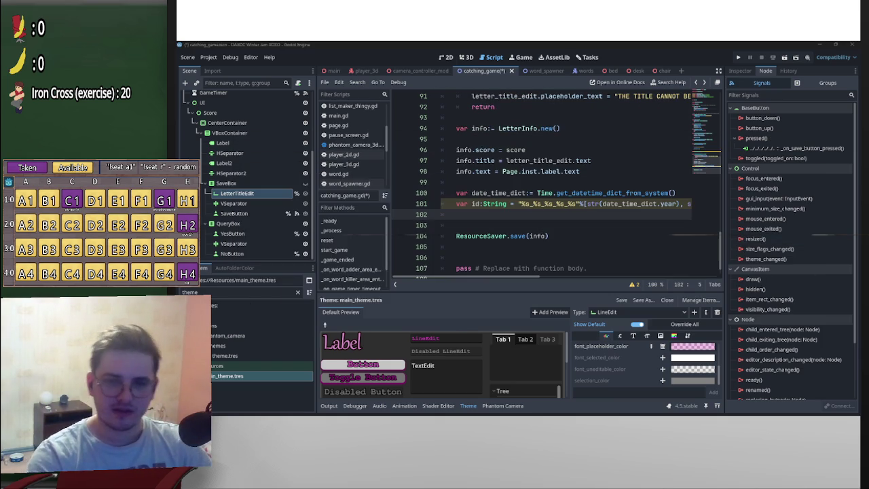
key(alt+Tab)
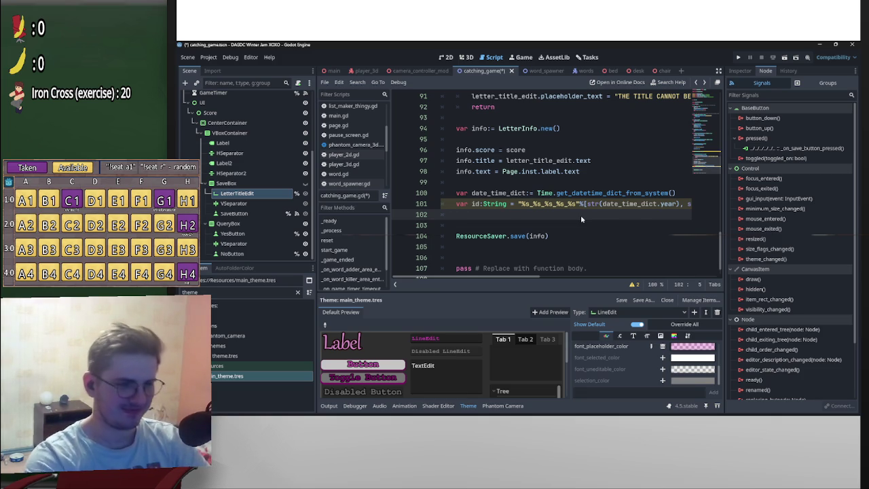
key(Return)
key(ctrl+z)
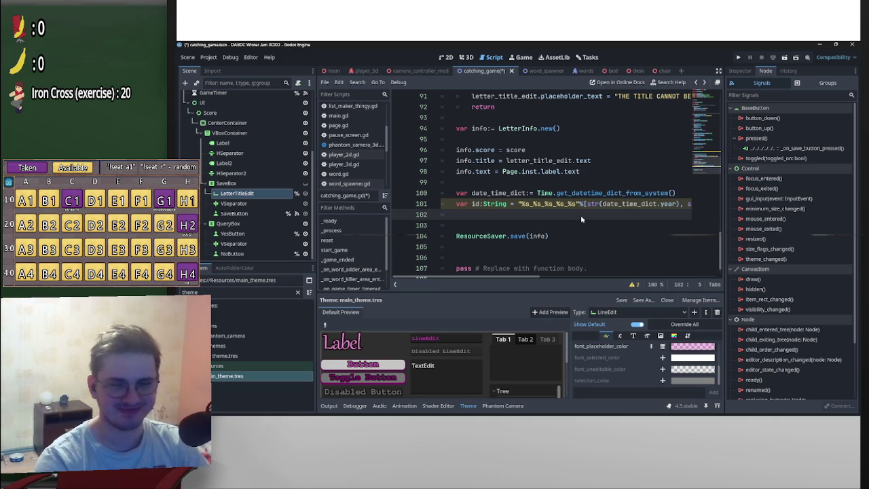
click(546, 239)
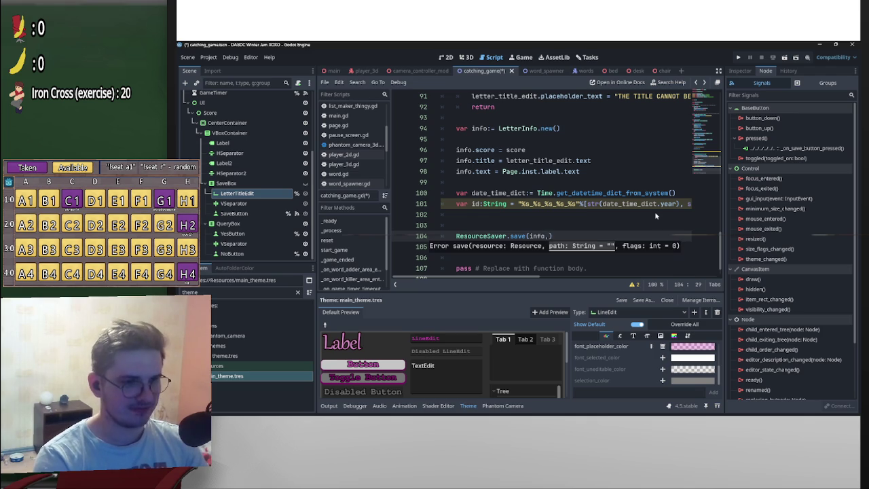
- Give ResourceSaver.save a second path argument, global+id+".tres"
text(id.)
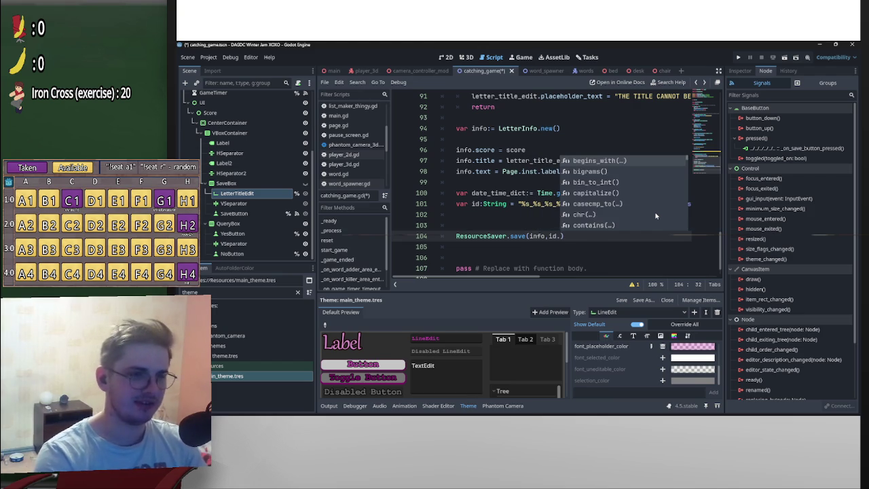
key(Escape)
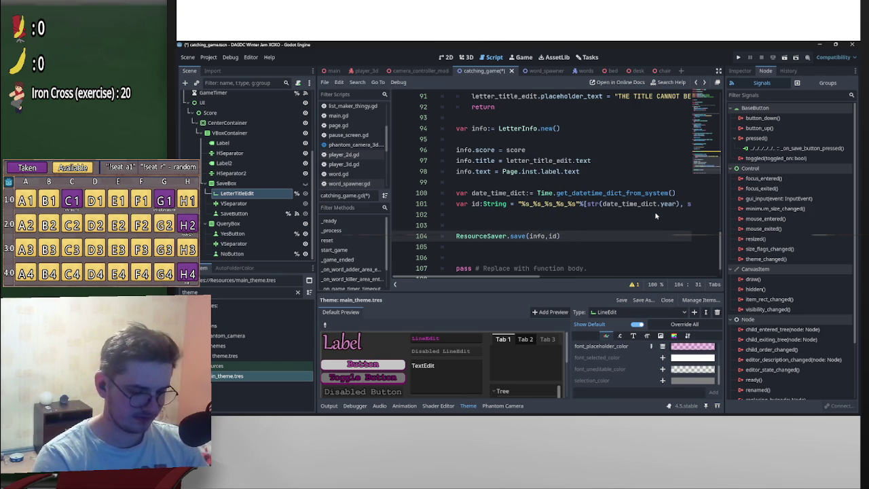
text(+".tres)
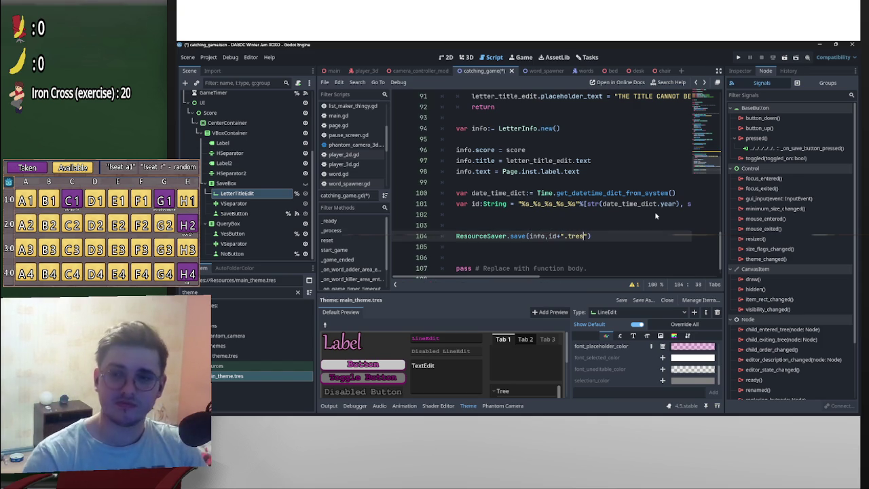
click(547, 236)
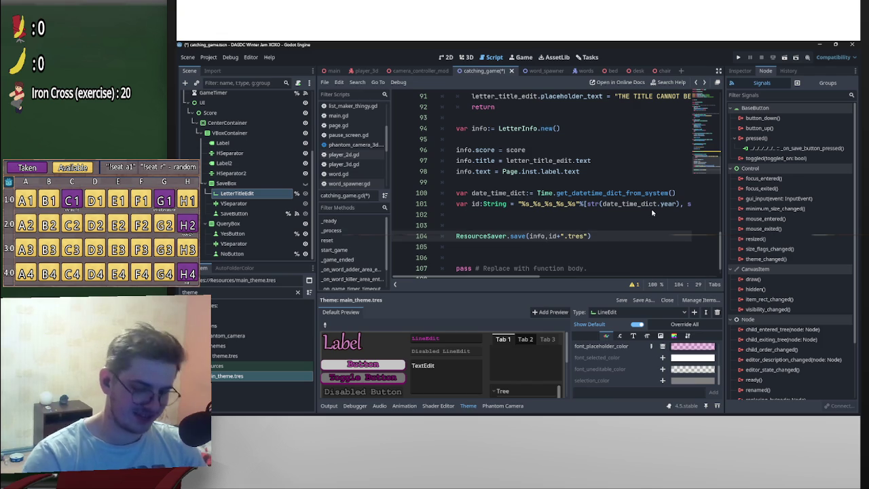
text(+)
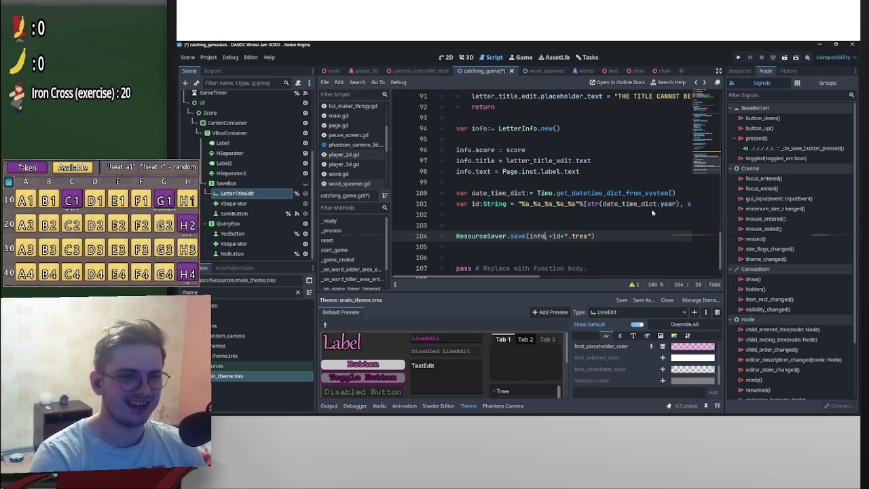
text(global)
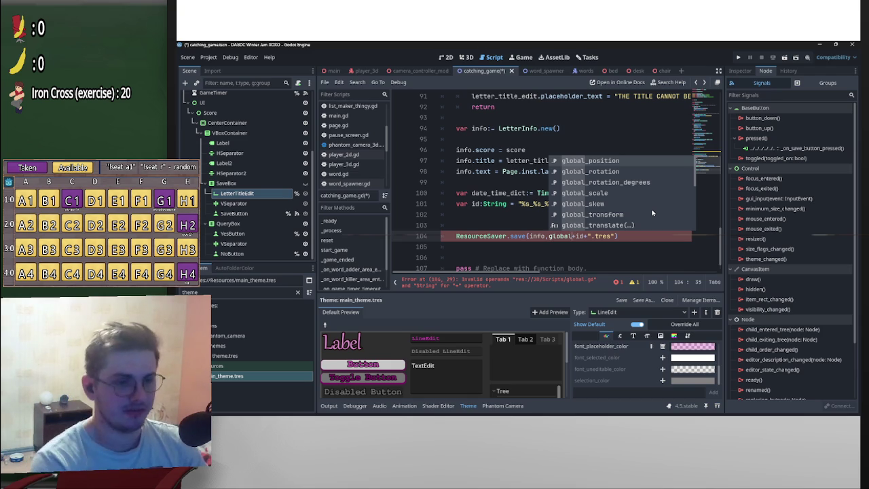
- Build the save path as global.scores_folder+"/"+id+".tres"
text(.)
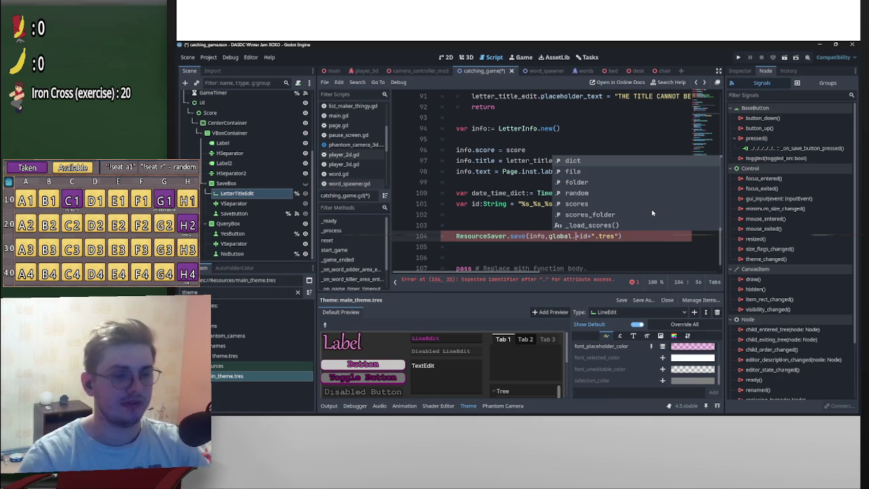
scroll(635, 193, down, 1)
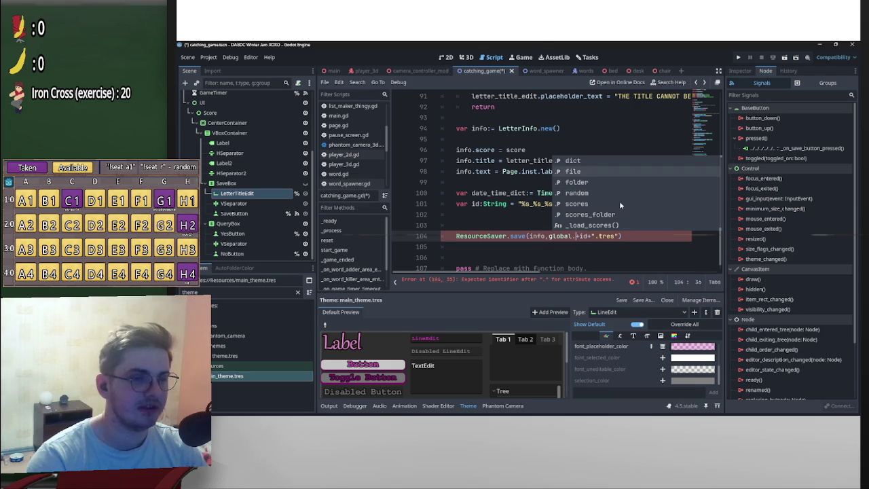
scroll(619, 204, up, 1)
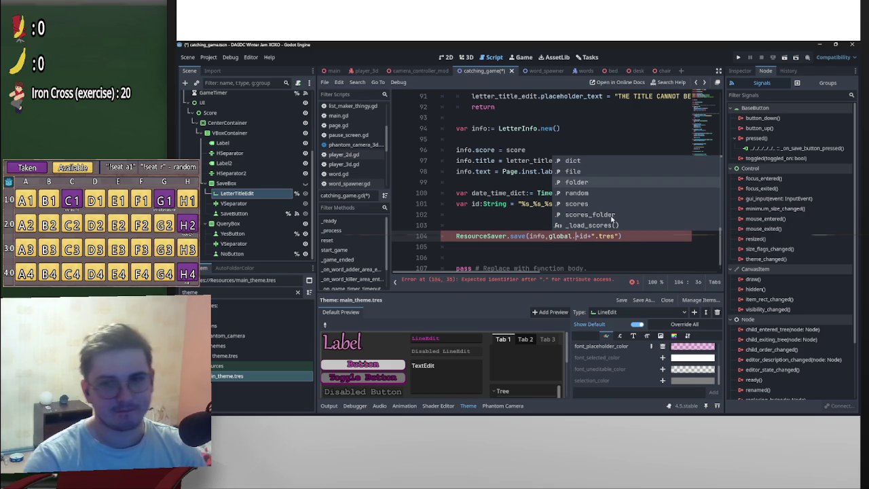
click(611, 218)
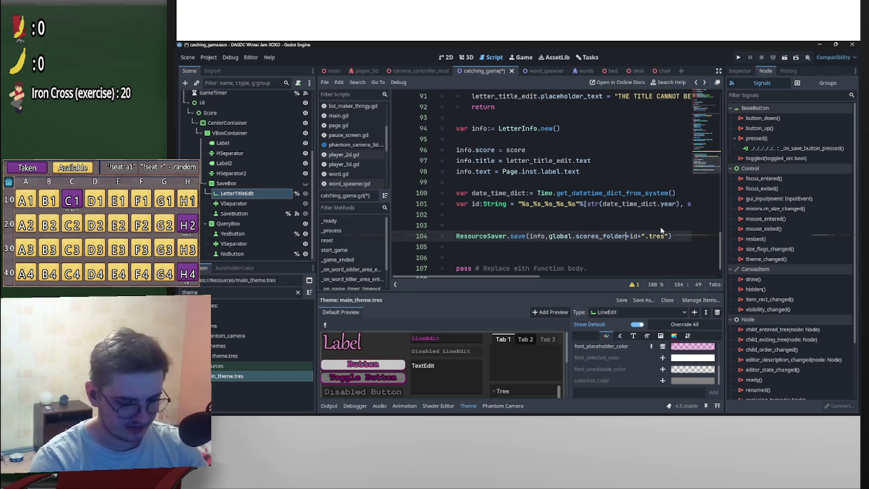
text(")
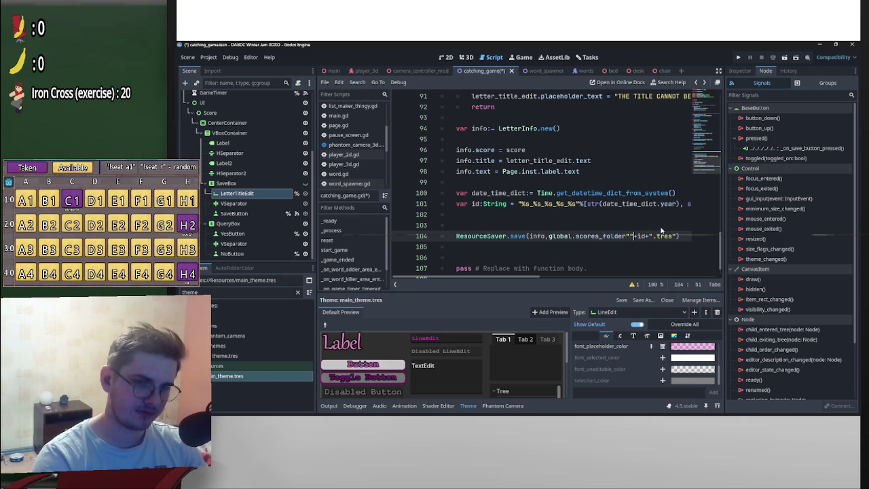
key(BackSpace)
text(+"/")
key(Right)
key(Right)
key(Right)
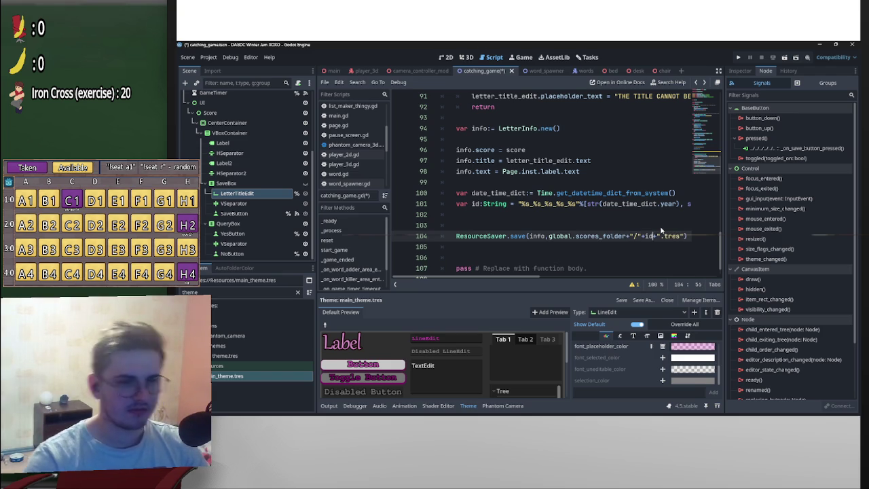
- Delete the extra empty line above the ResourceSaver.save call
scroll(489, 241, down, 1)
scroll(489, 240, up, 2)
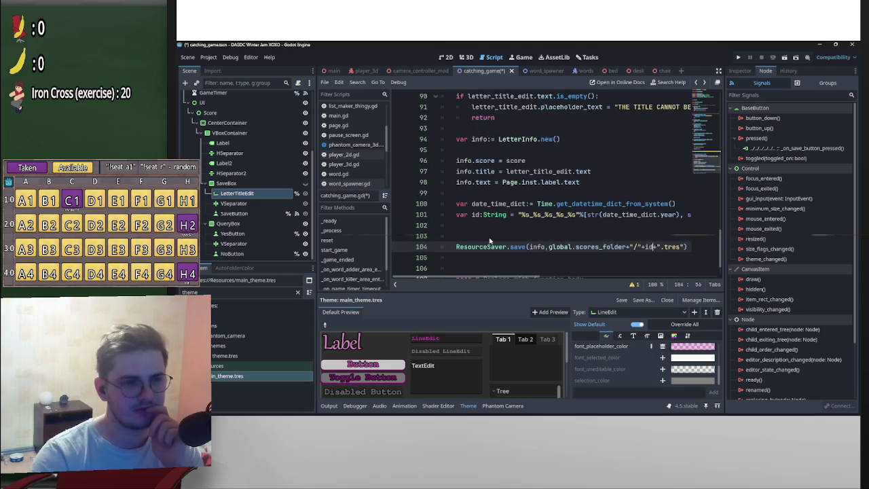
click(486, 239)
key(BackSpace)
key(BackSpace)
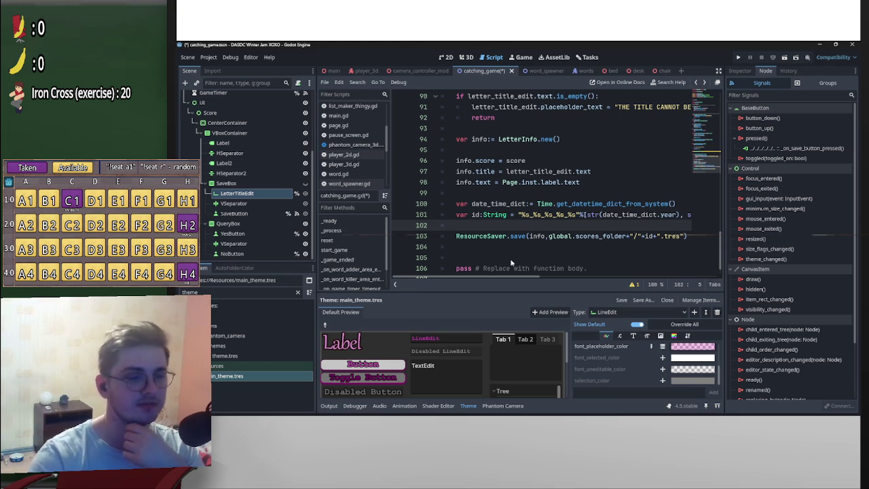
click(543, 242)
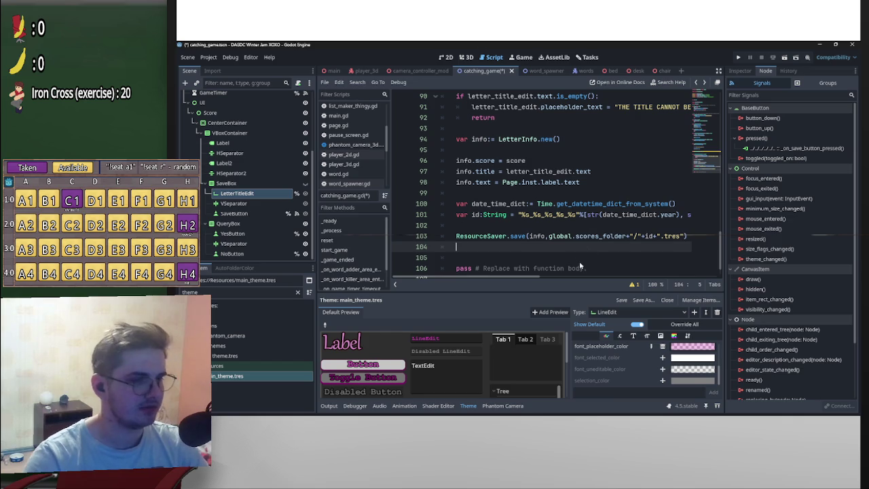
- Scroll through catching_game.gd to review the save handler and the end of the script
scroll(590, 257, down, 1)
scroll(573, 234, up, 3)
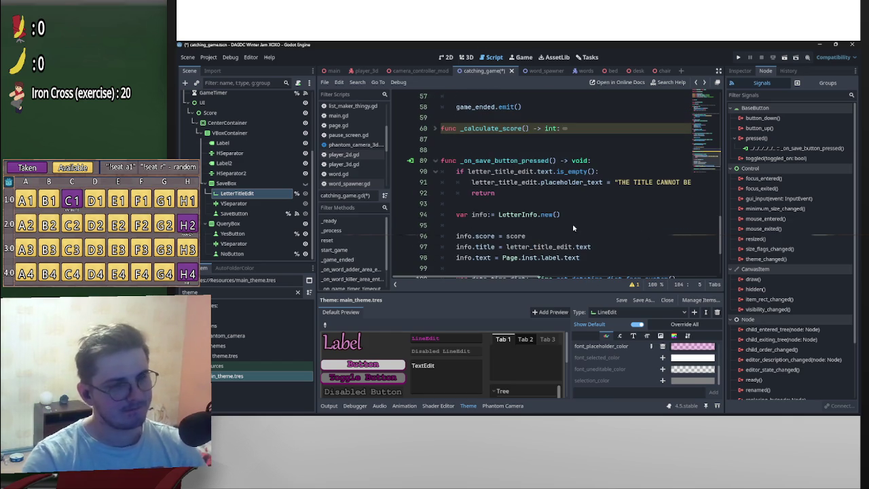
scroll(588, 223, down, 3)
scroll(588, 222, up, 3)
scroll(515, 212, down, 1)
scroll(517, 215, down, 2)
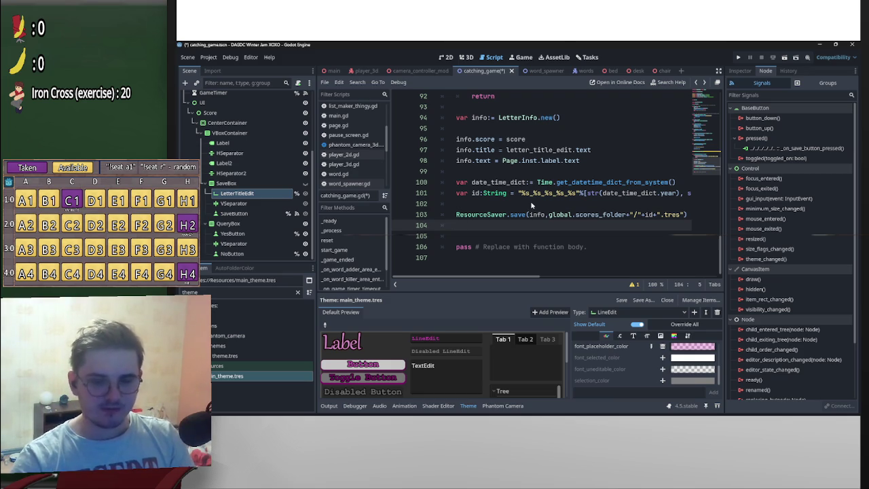
scroll(569, 214, up, 5)
scroll(631, 211, up, 3)
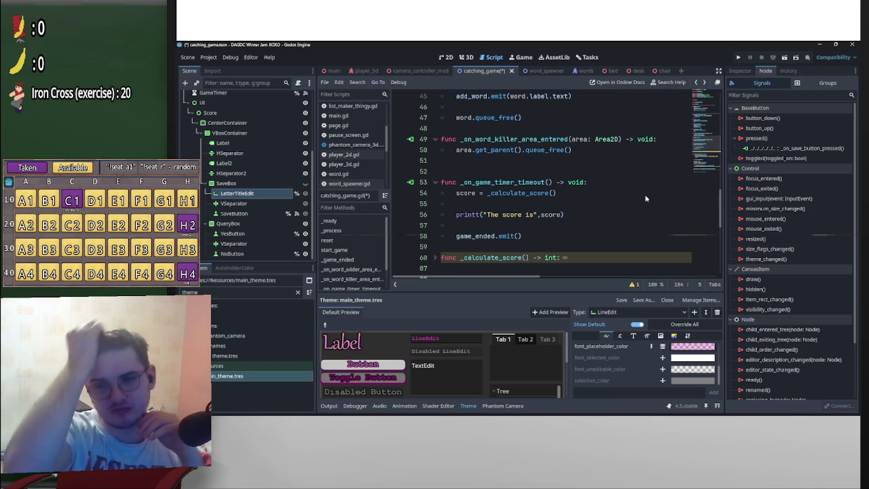
scroll(570, 228, down, 4)
scroll(570, 228, down, 3)
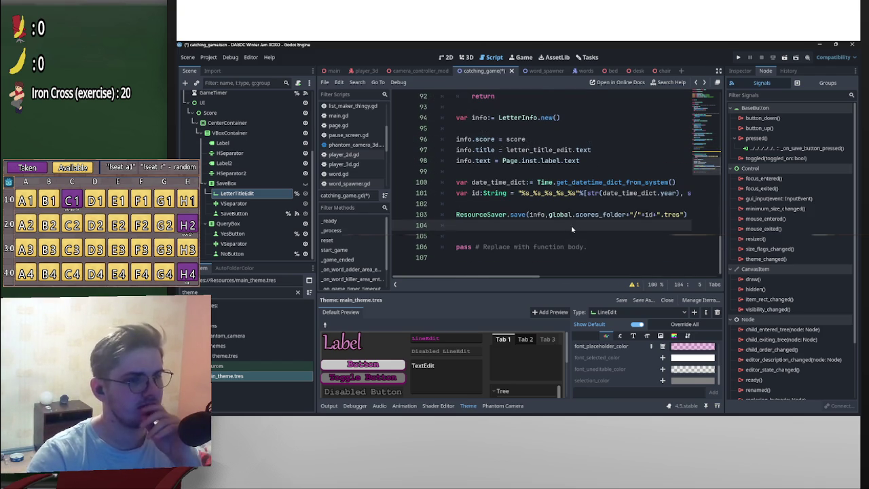
scroll(571, 228, up, 1)
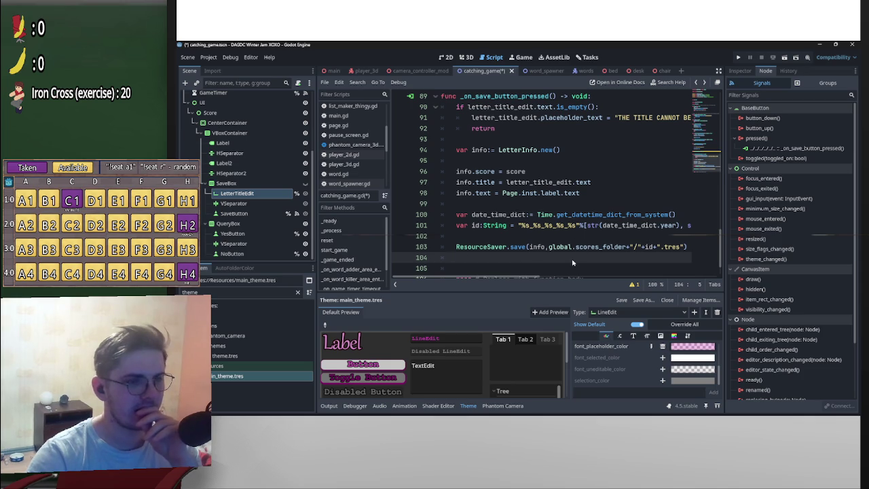
scroll(572, 229, down, 1)
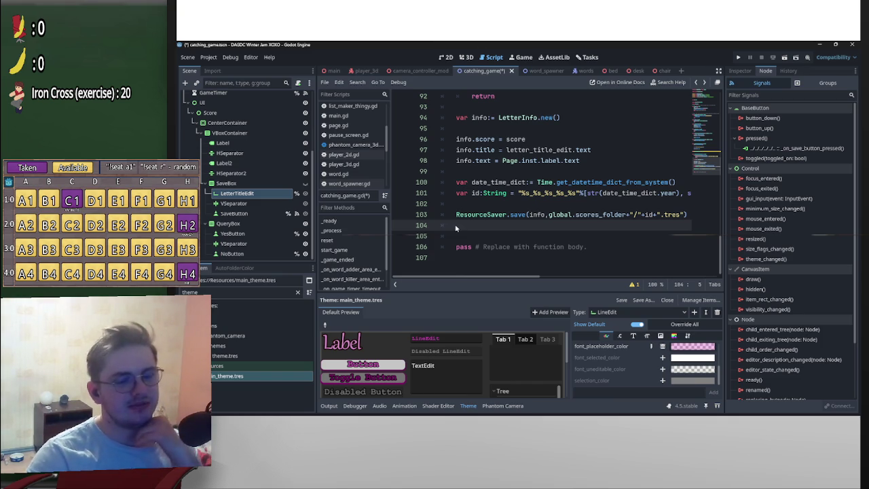
key(Down)
scroll(453, 224, up, 6)
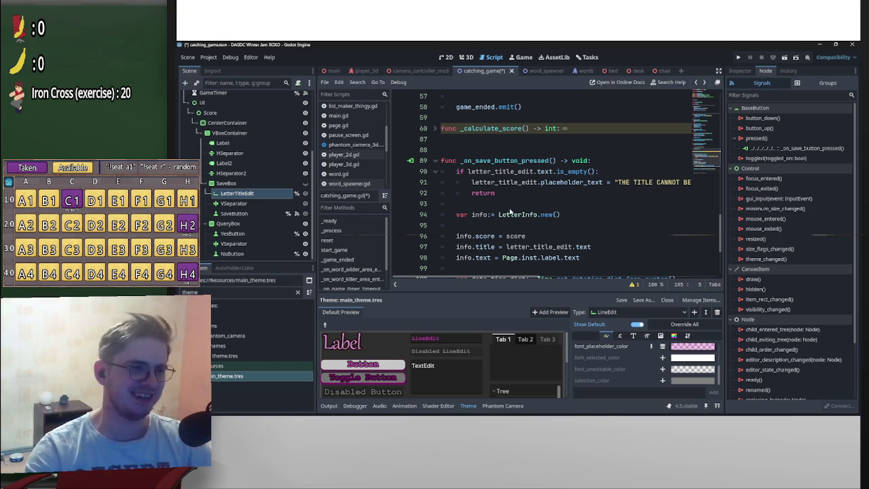
scroll(511, 210, down, 10)
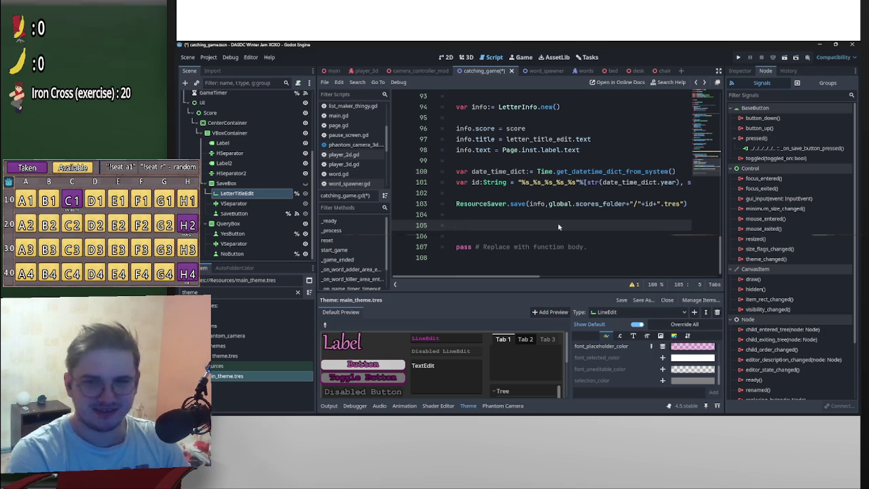
scroll(560, 231, up, 1)
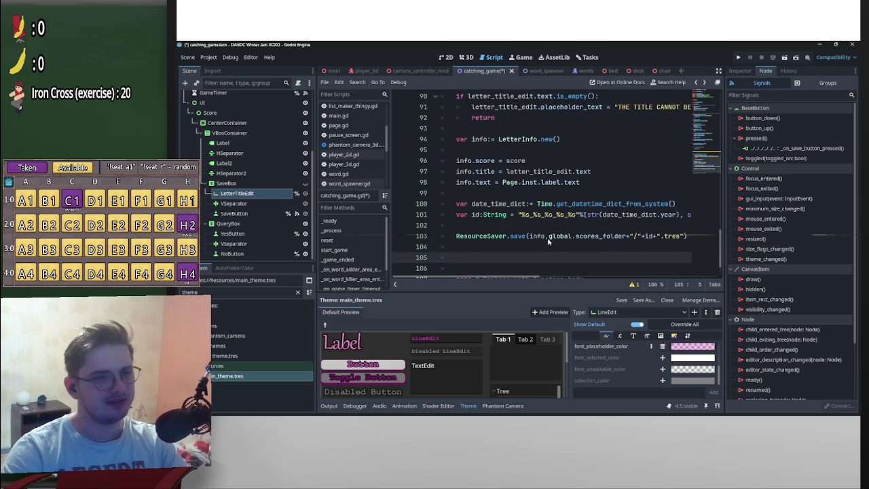
scroll(564, 267, down, 1)
scroll(571, 251, up, 2)
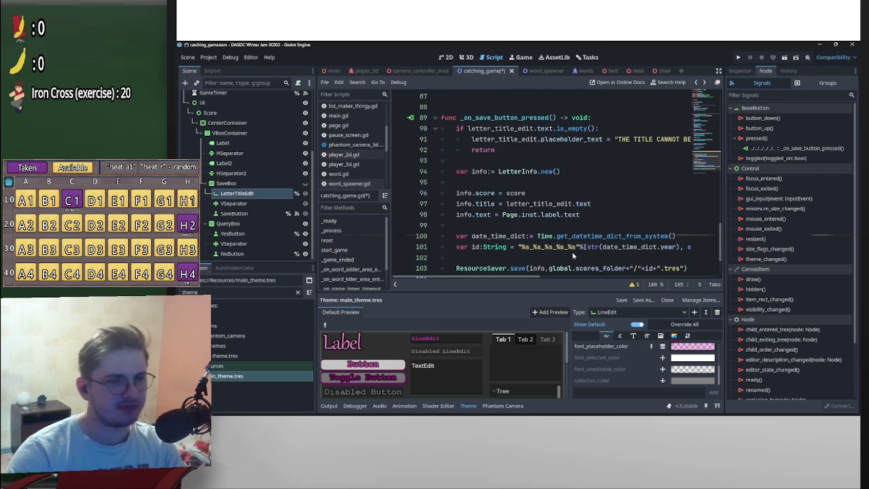
scroll(544, 217, down, 1)
scroll(545, 217, up, 1)
scroll(544, 219, down, 1)
scroll(572, 245, up, 1)
scroll(573, 245, down, 1)
scroll(570, 237, down, 1)
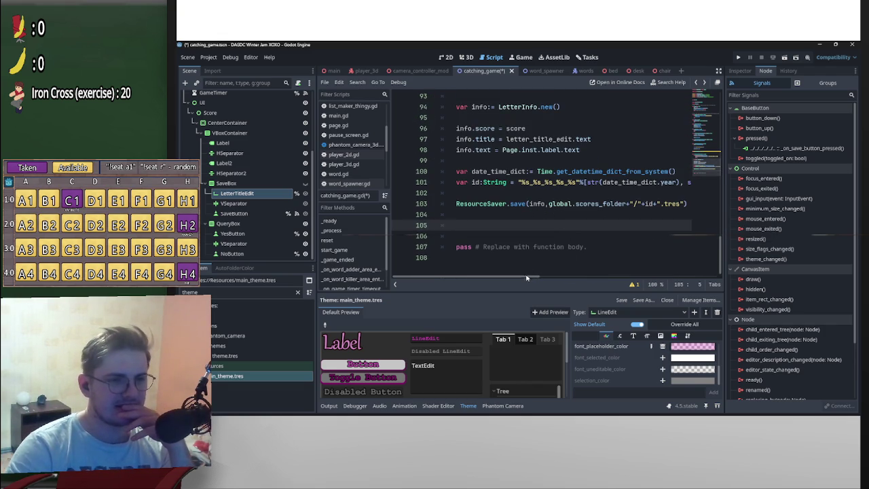
scroll(526, 277, right, 5)
scroll(597, 278, right, 4)
scroll(662, 277, right, 3)
scroll(670, 280, right, 2)
scroll(670, 280, left, 15)
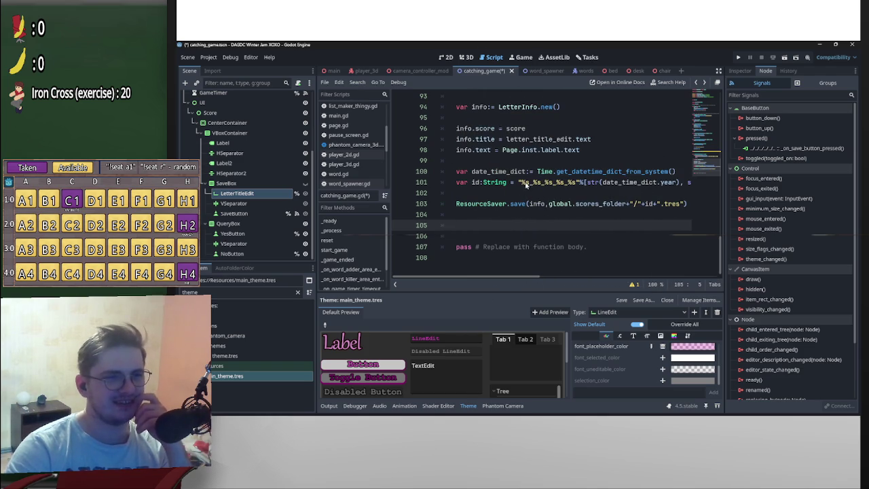
click(534, 277)
drag(534, 277, 550, 278)
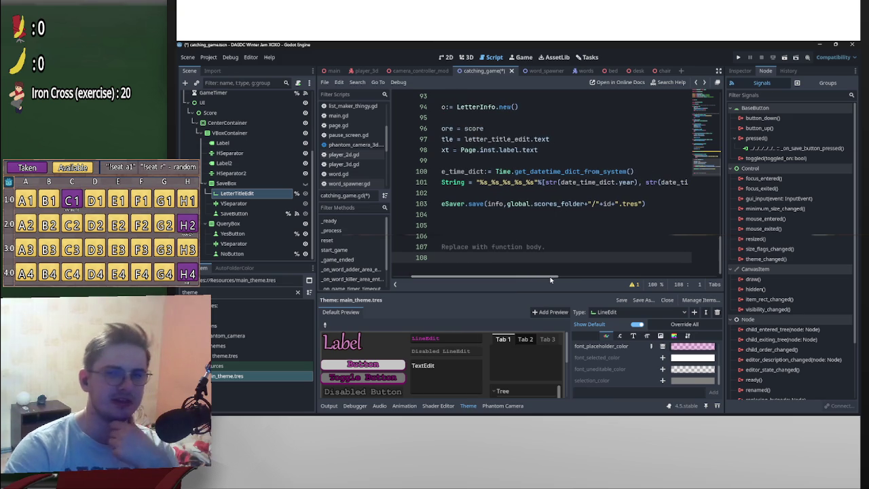
drag(551, 279, 516, 280)
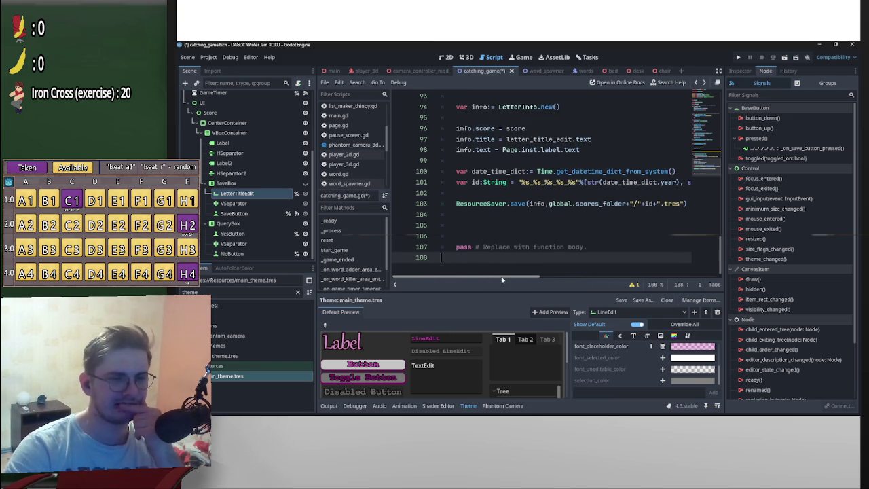
- Check scores_folder's definition in global.gd, then delete the leftover 'pass # Replace with function body.' lines
click(595, 204)
ctrl+click(590, 202)
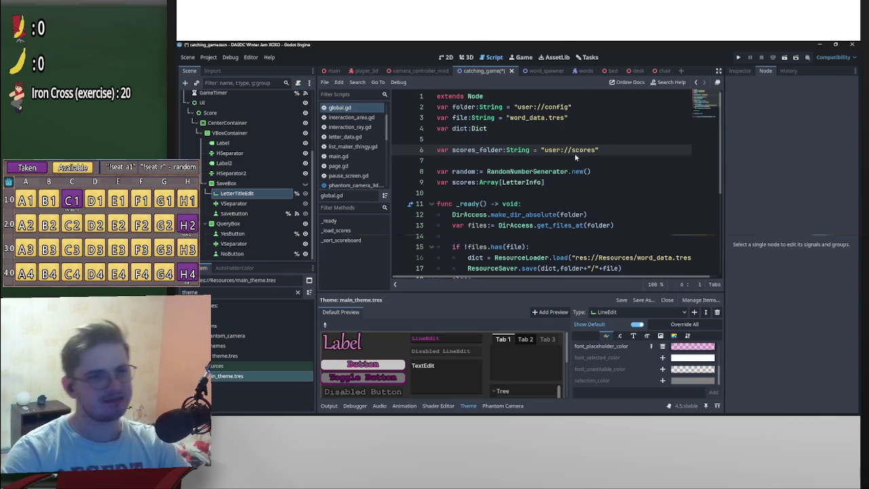
key(alt+Left)
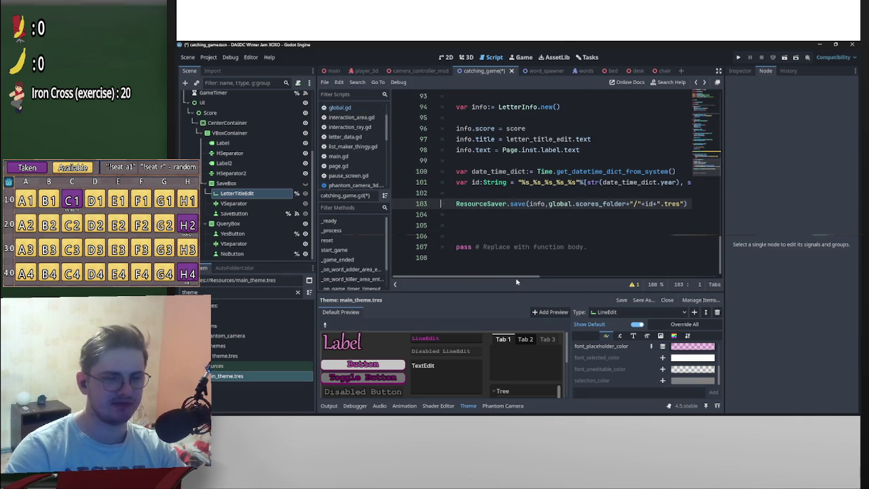
drag(589, 246, 420, 231)
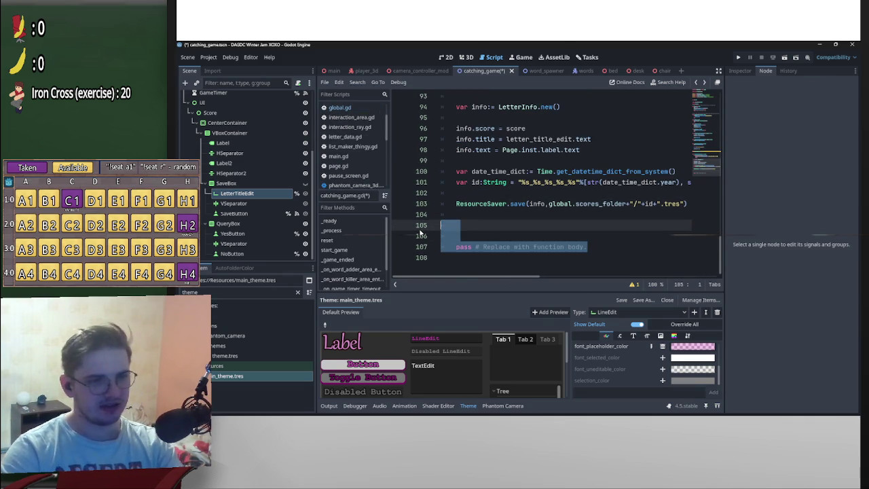
key(BackSpace)
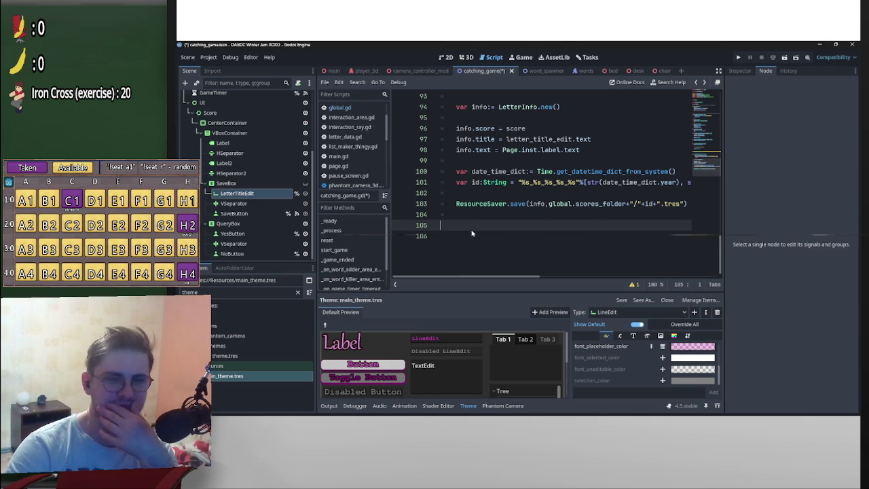
- Leave an empty line after the ResourceSaver.save call and bring up global.gd
scroll(545, 238, up, 4)
scroll(554, 171, down, 3)
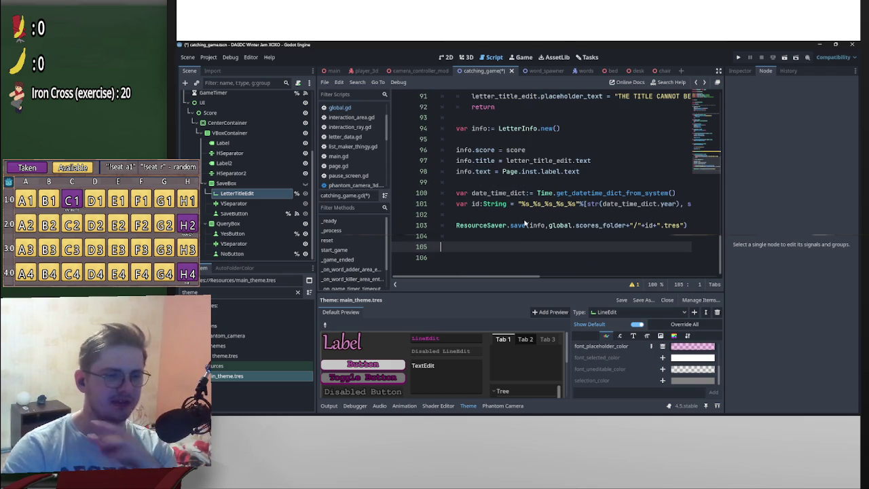
mouse_move(525, 222)
key(Return)
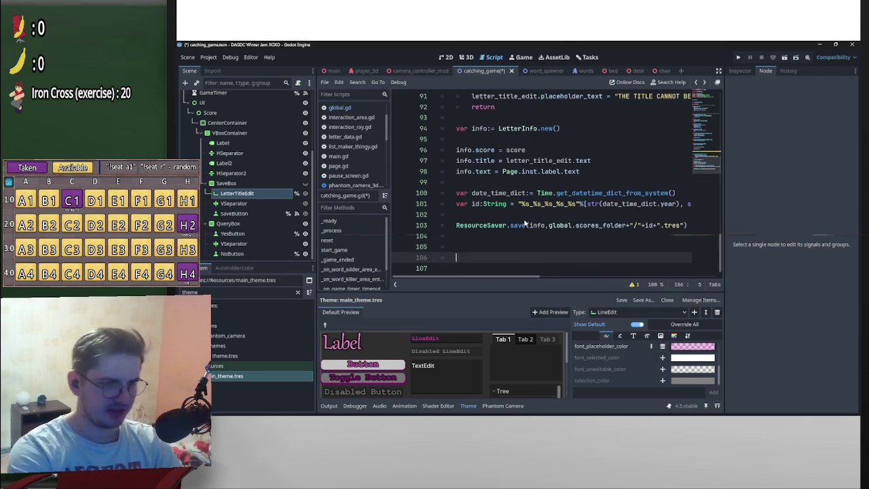
text(global_position)
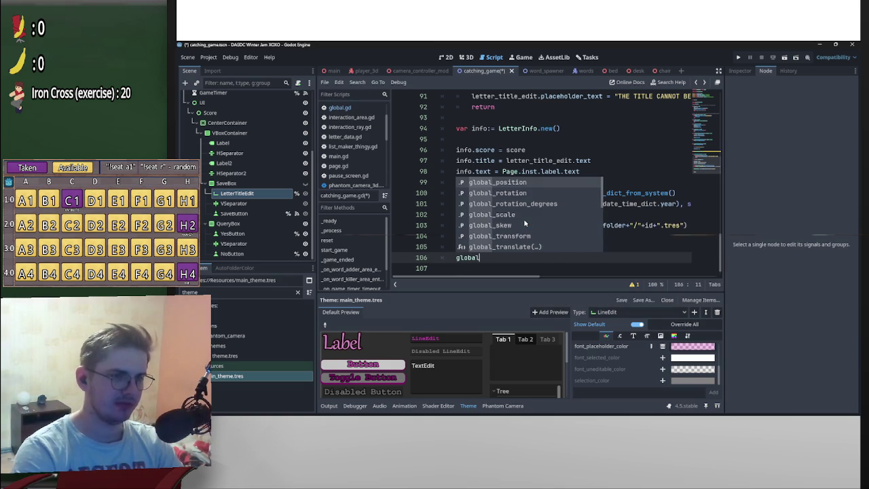
key(Return)
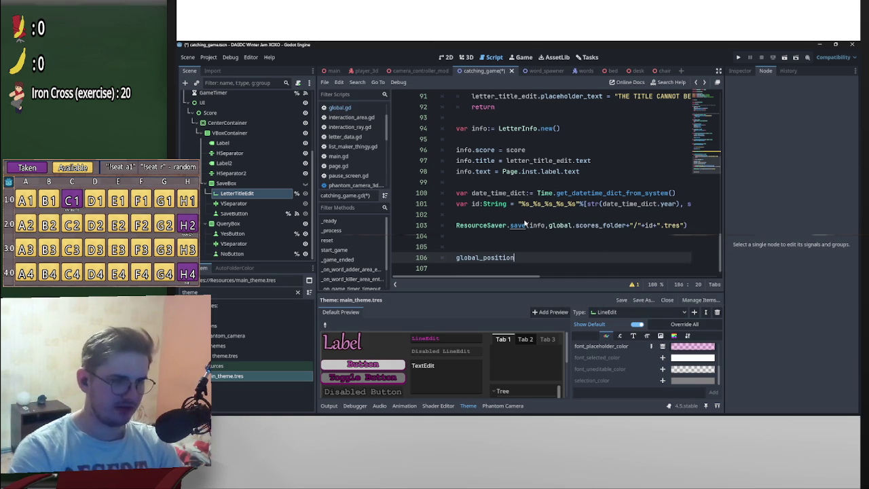
key(ctrl+BackSpace)
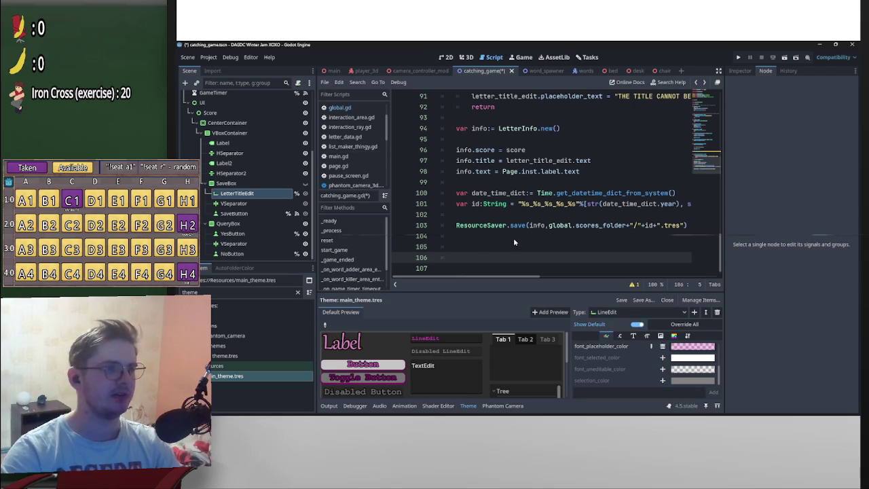
scroll(512, 238, up, 15)
scroll(531, 170, up, 4)
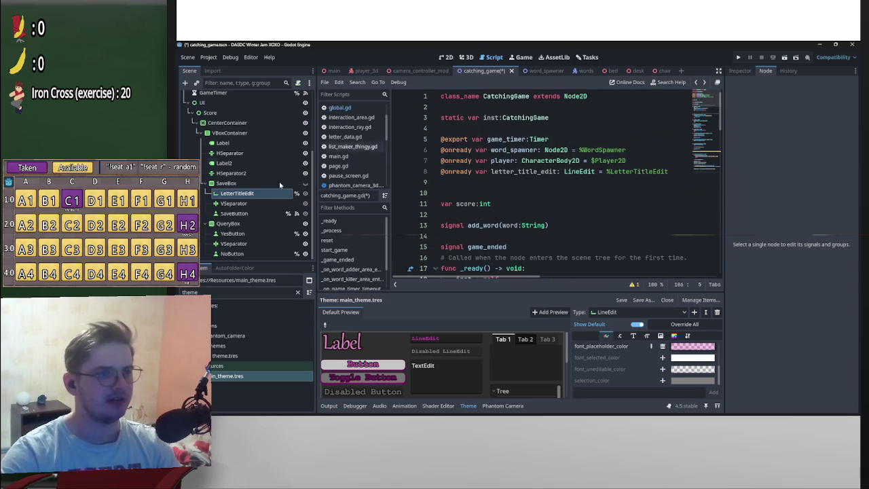
click(340, 107)
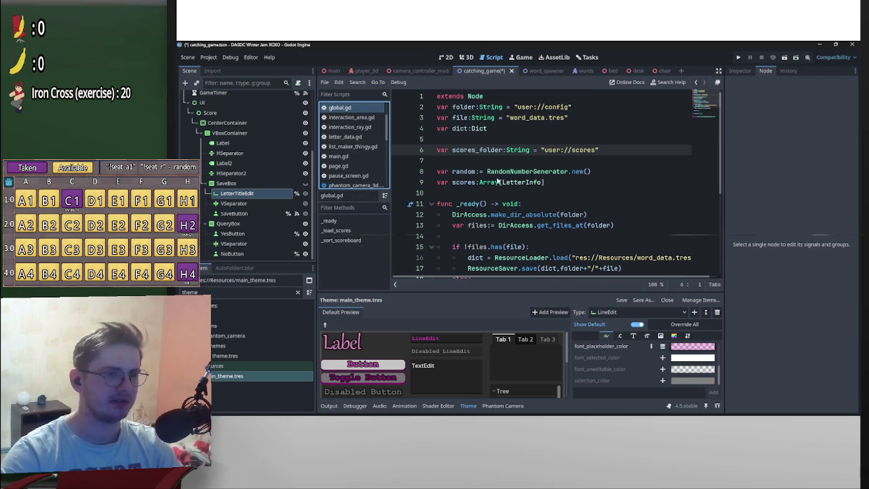
- Declare 'signal reset()' on a new line in global.gd
click(500, 195)
key(Return)
key(Return)
key(Up)
text(signal )
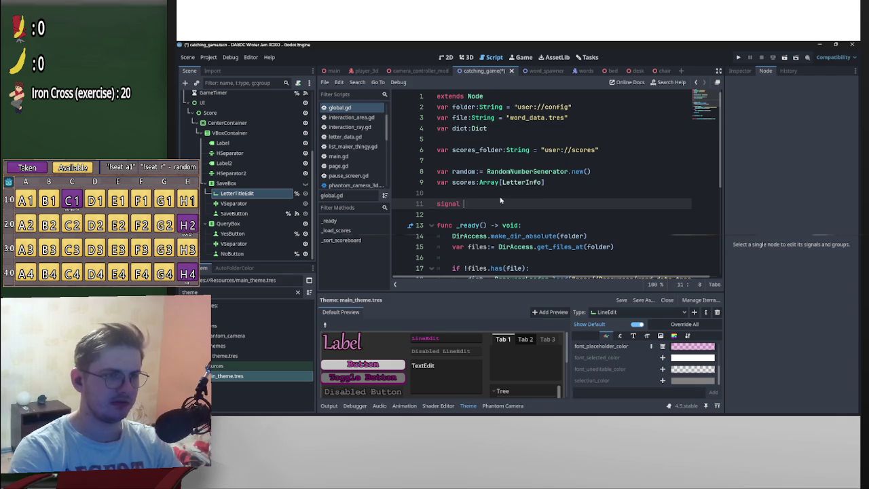
text(reset()
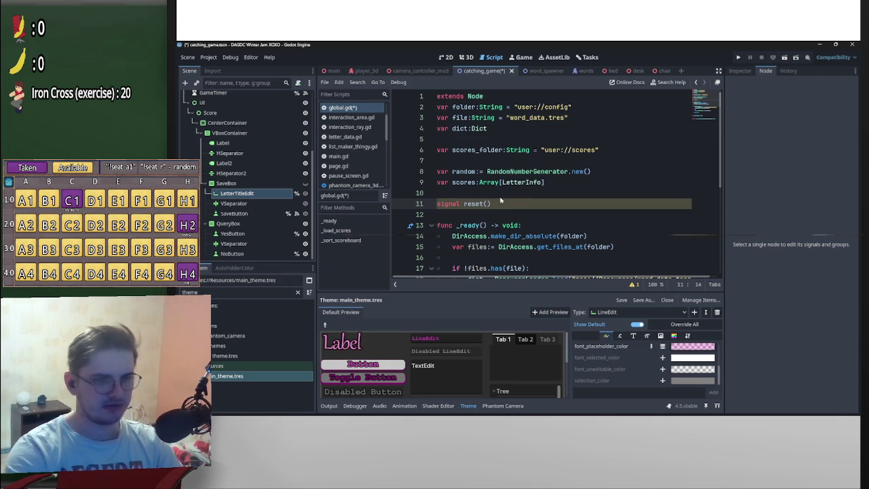
- Add global.reset.emit() after ResourceSaver.save in catching_game.gd and save the script
key(alt+Left)
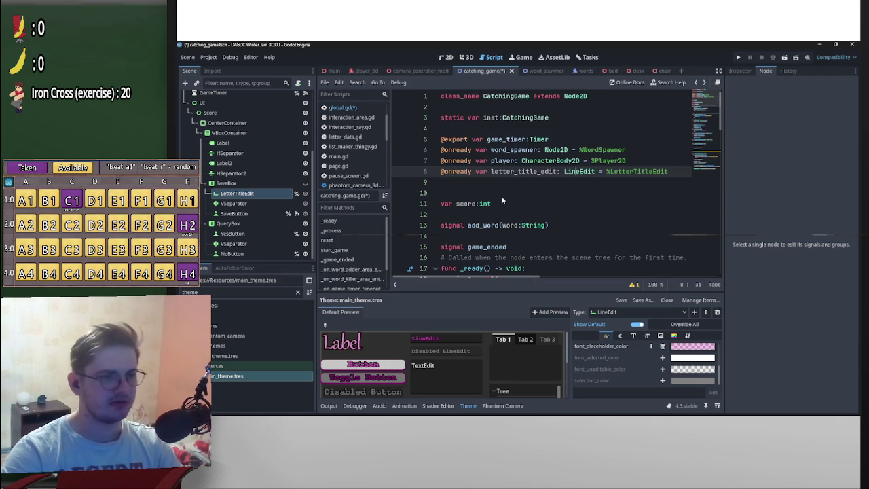
scroll(501, 197, down, 12)
scroll(498, 224, down, 10)
click(497, 246)
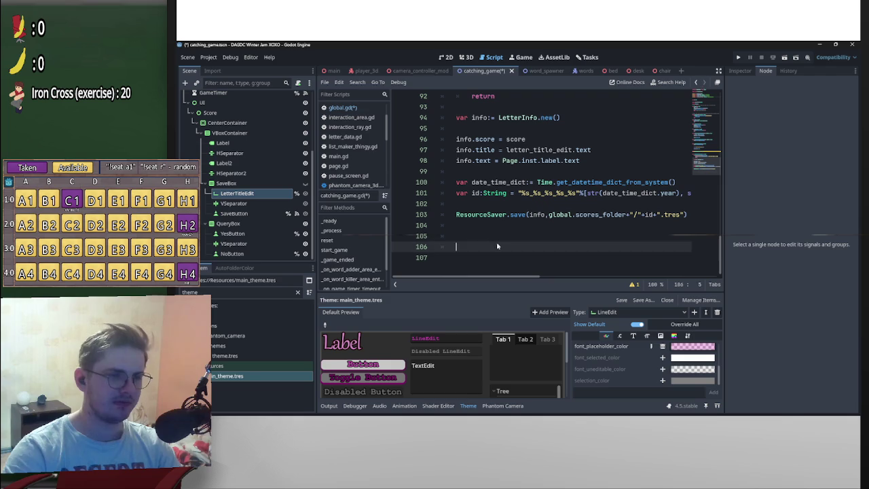
key(Up)
text(glob)
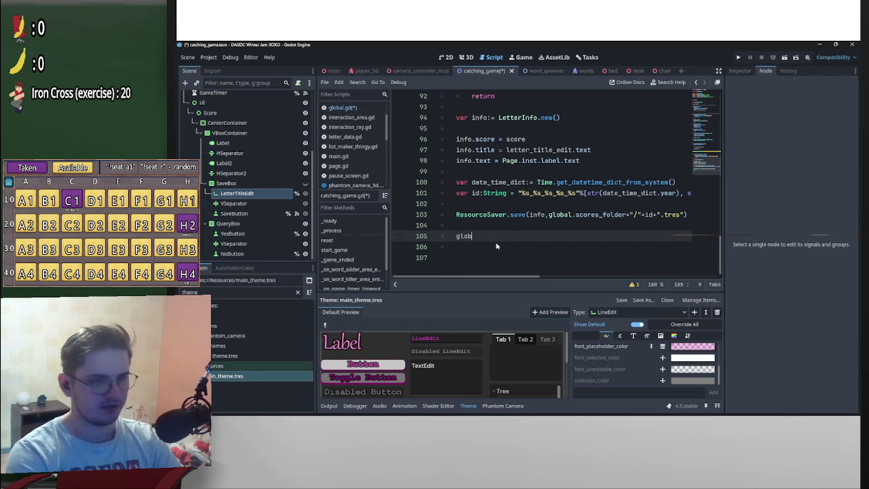
text(al:)
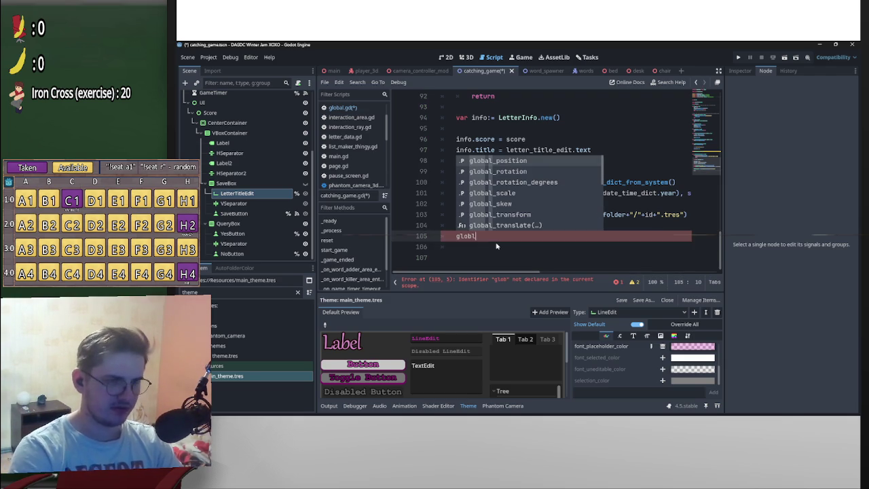
key(BackSpace)
text(.)
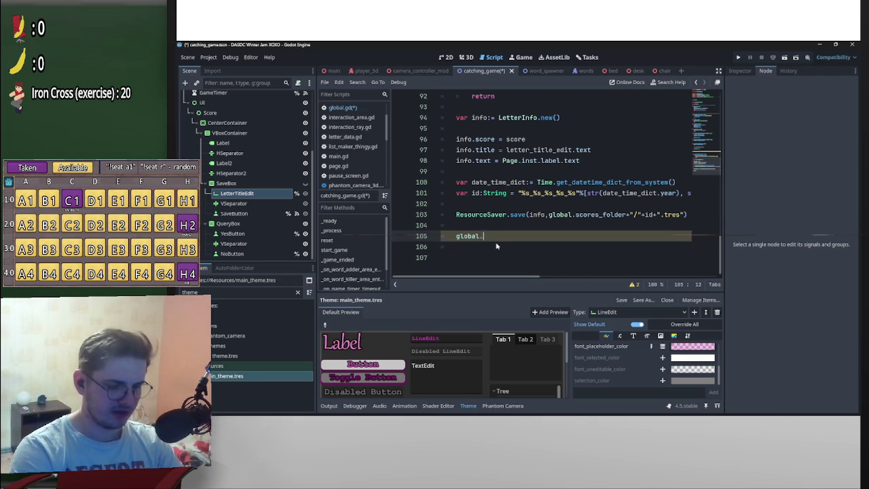
text(rese)
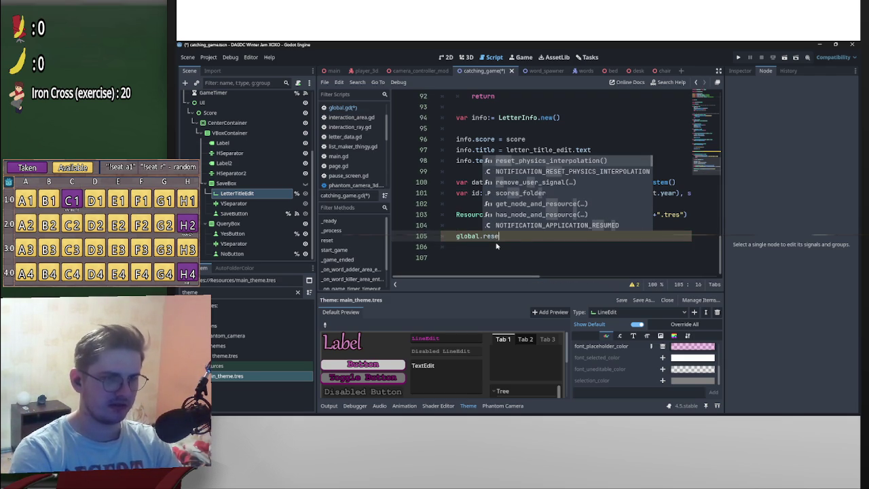
text(t.emit)
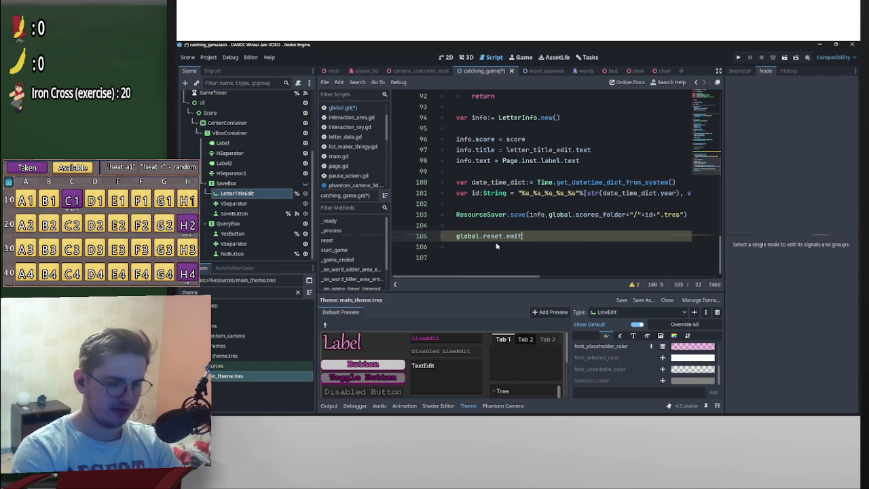
text((()
key(ctrl+s)
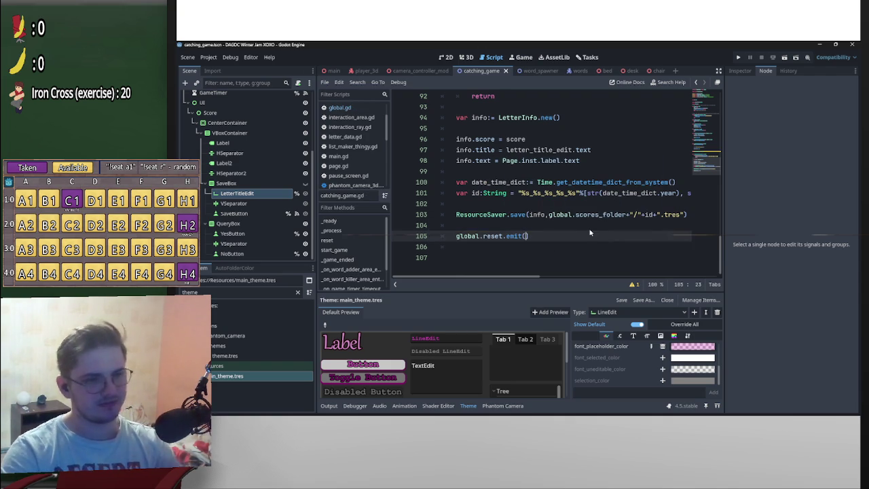
click(591, 230)
scroll(631, 244, up, 18)
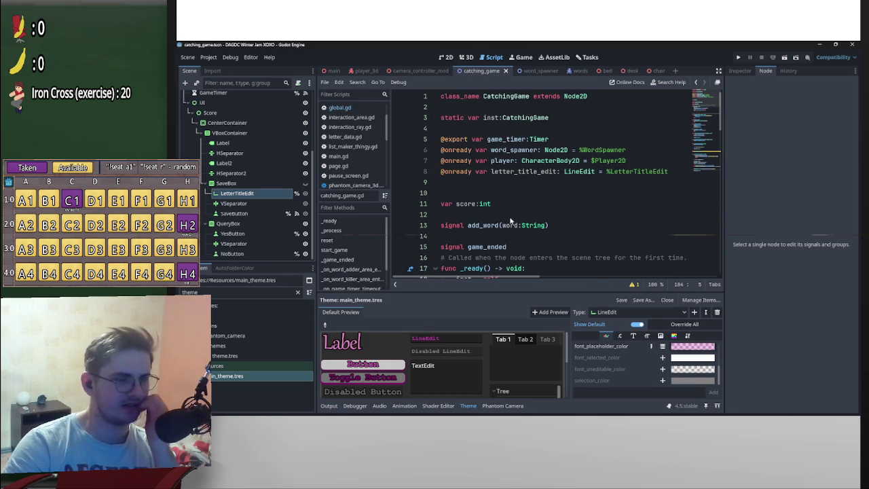
scroll(466, 241, down, 3)
- Add global.reset.connect(reset) above pass in _ready()
click(455, 217)
key(Return)
key(Return)
key(Up)
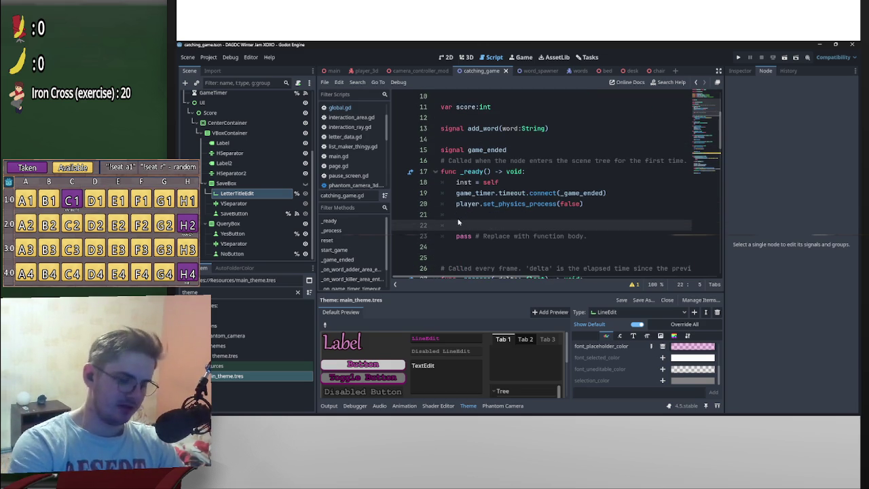
text(glob)
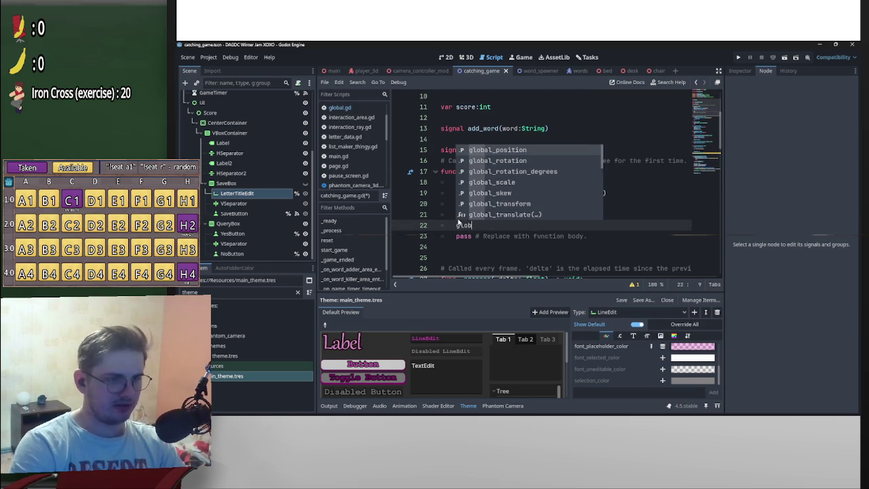
text(al.reset)
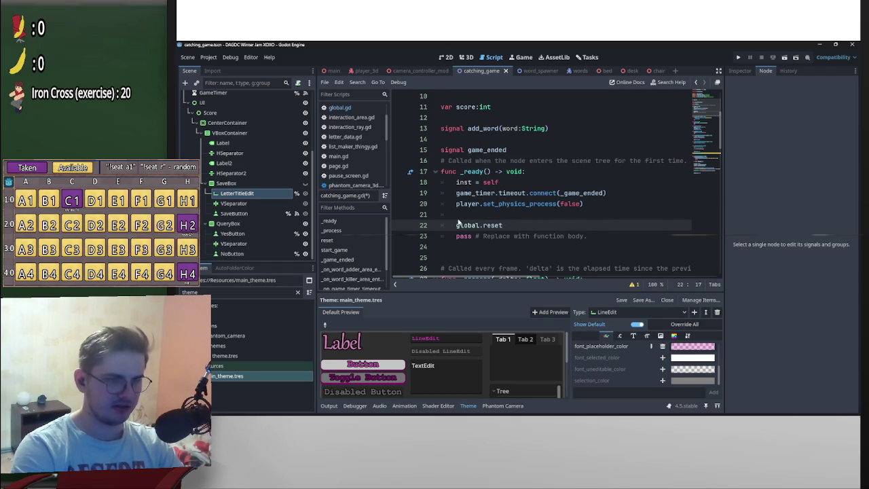
text(.)
key(Return)
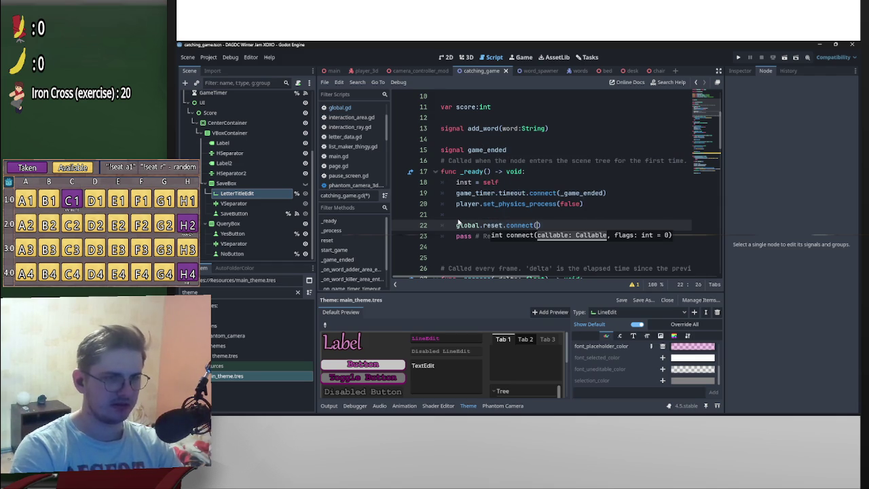
scroll(458, 223, down, 4)
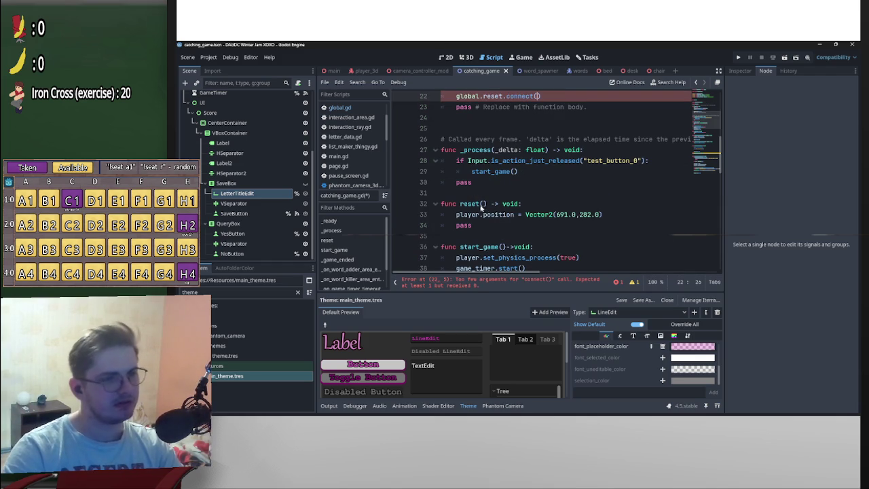
text(reset)
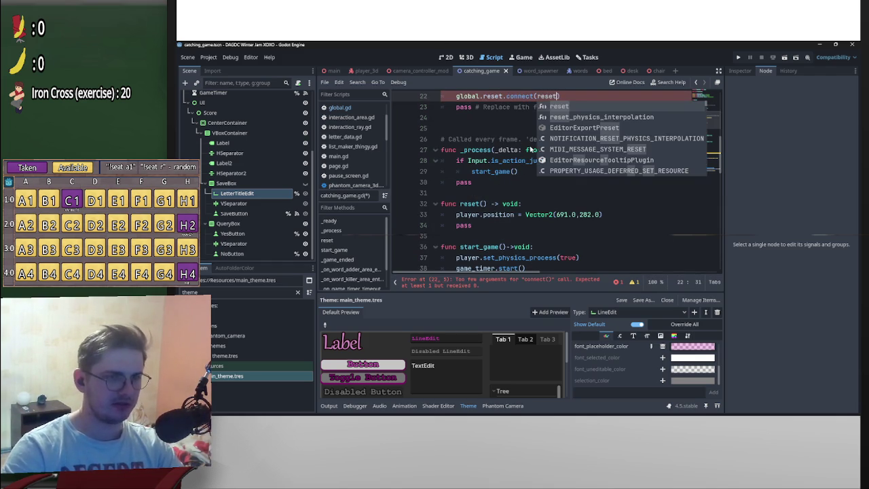
click(504, 129)
- Insert spare blank lines inside func reset(), around the player.position line
scroll(476, 201, up, 3)
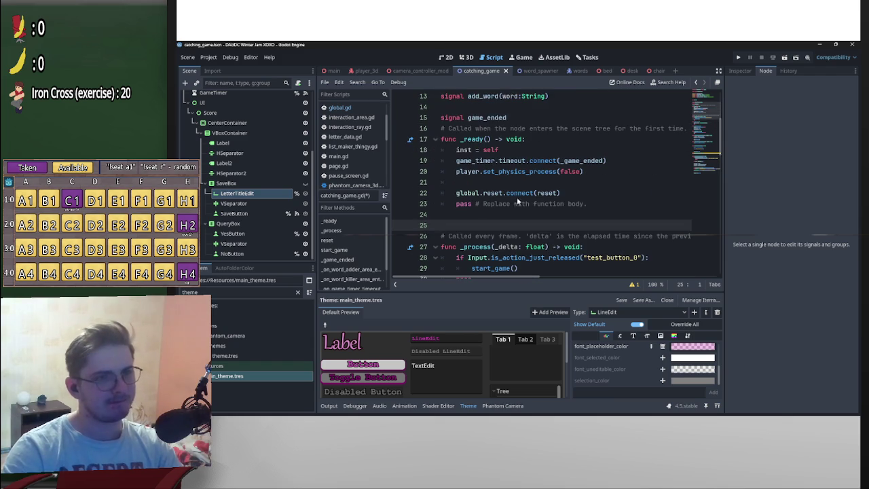
scroll(523, 197, down, 2)
scroll(513, 233, down, 2)
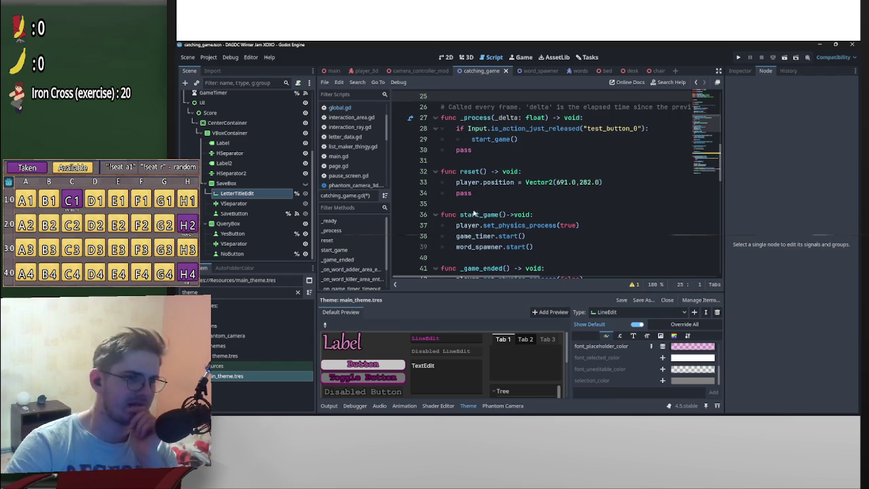
click(456, 194)
key(Return)
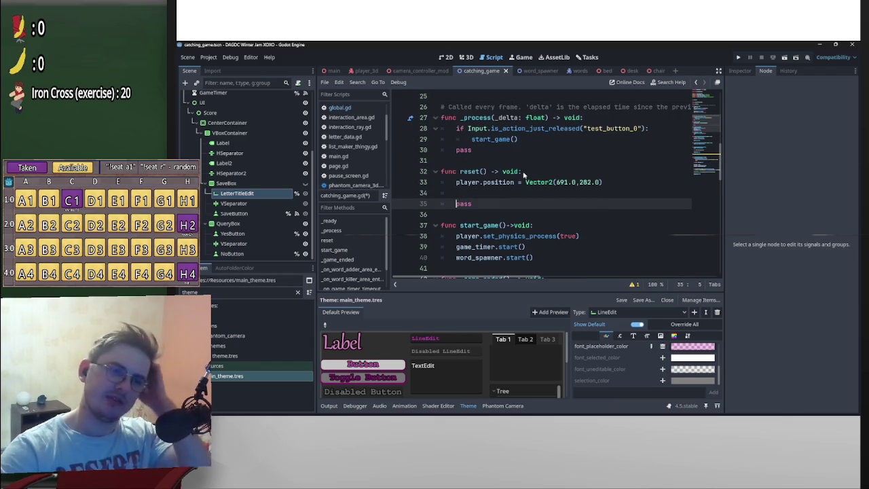
key(Up)
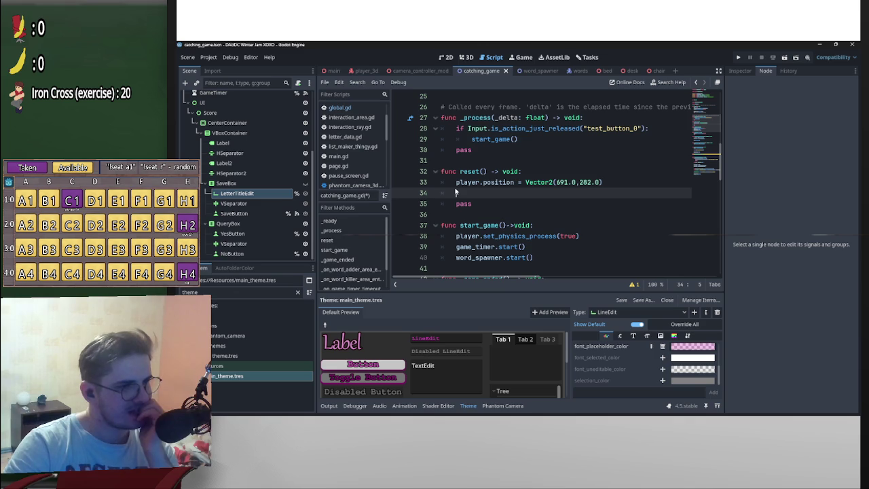
key(Up)
key(Return)
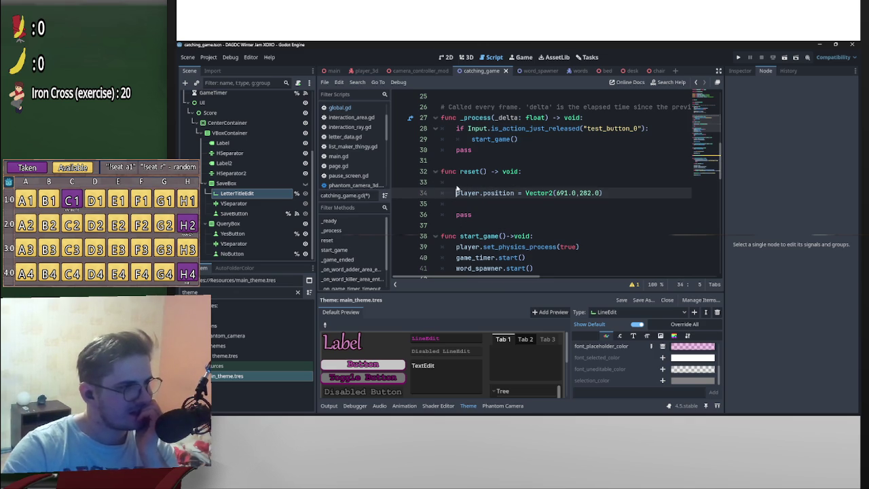
key(Up)
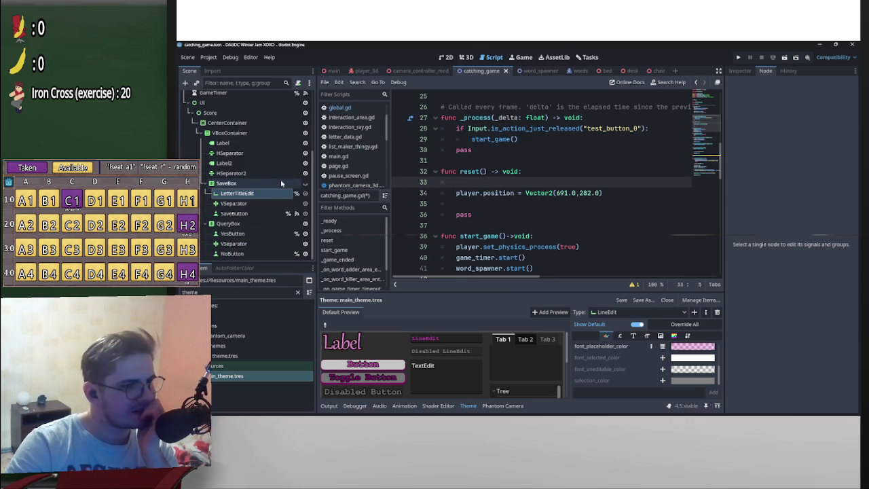
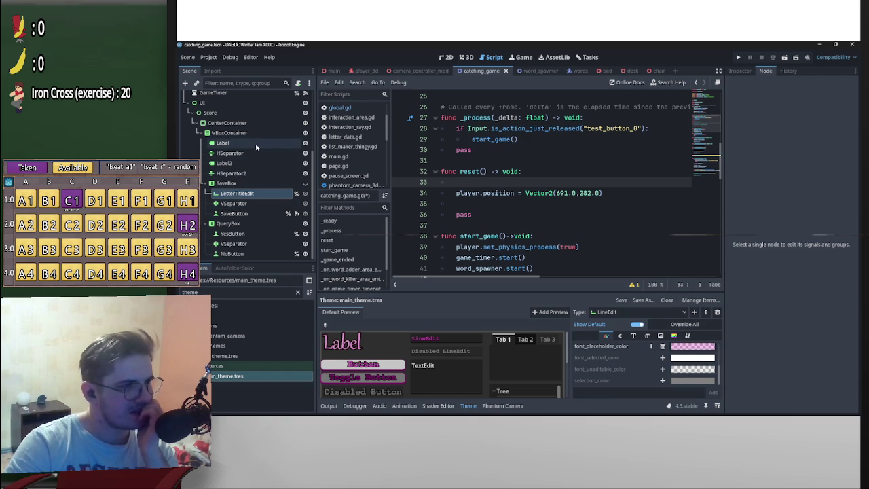
- Insert blank lines below the onready variables, above letter_title_edit in the script
scroll(524, 191, up, 8)
click(516, 182)
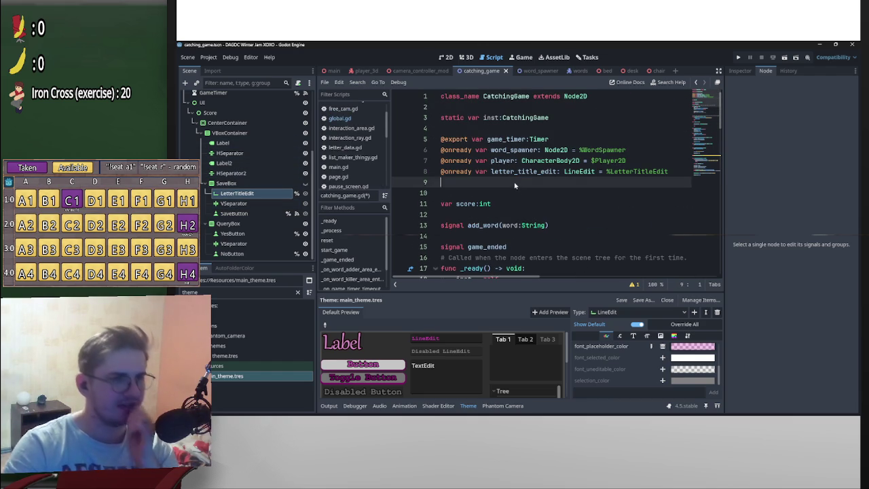
key(Return)
key(Return)
key(Up)
key(Up)
key(Up)
key(Return)
key(Return)
key(Return)
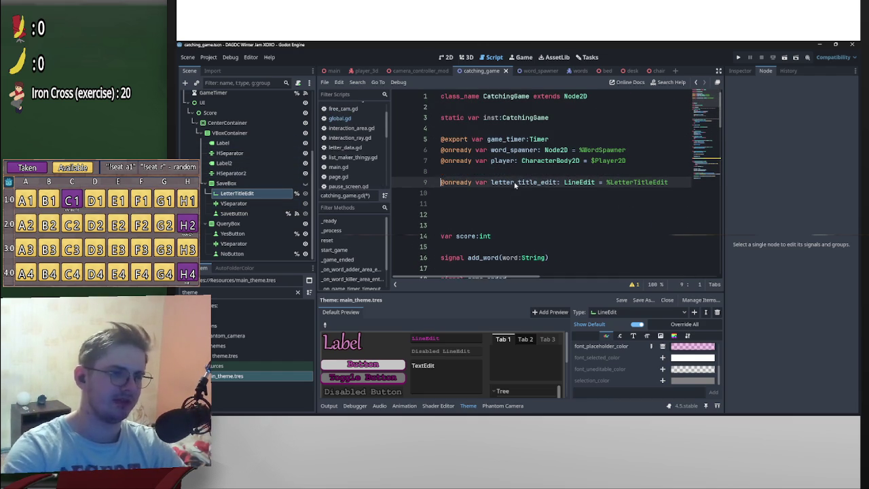
key(Up)
key(Up)
key(Up)
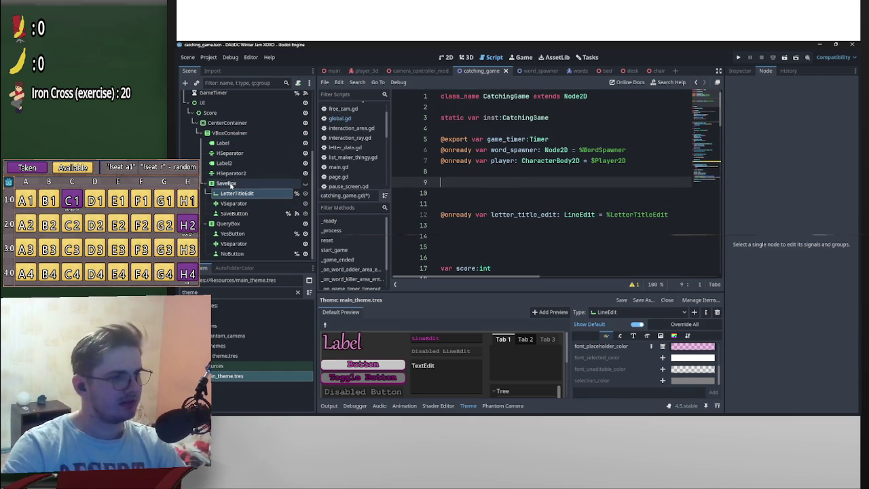
- Rename the Label node to ScoreLabel and Label2 to QuerLabel
double_click(228, 144)
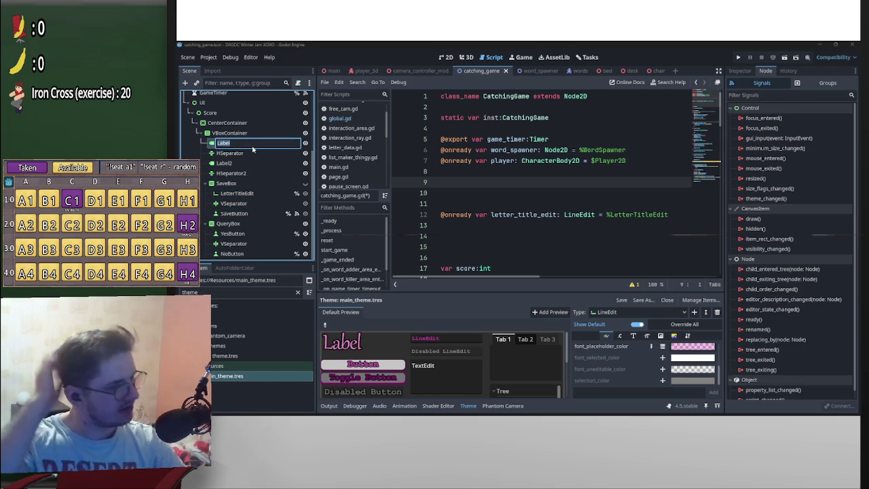
click(253, 146)
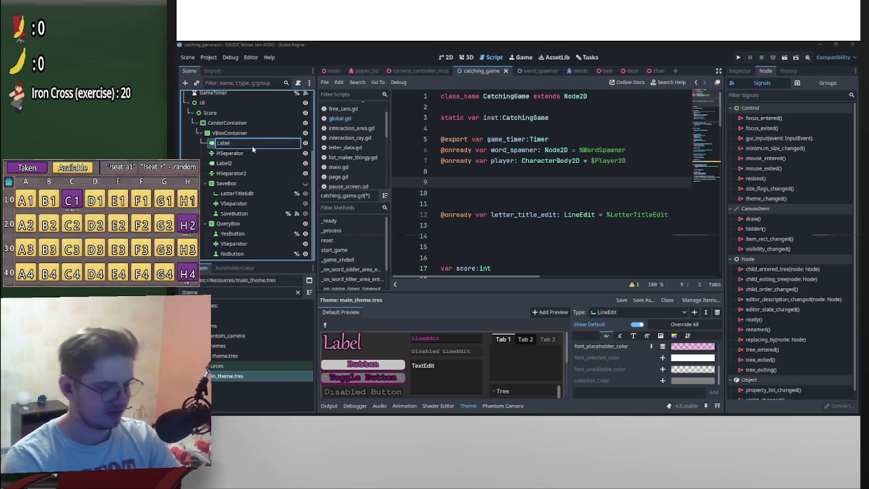
key(Home)
text(Score)
key(Return)
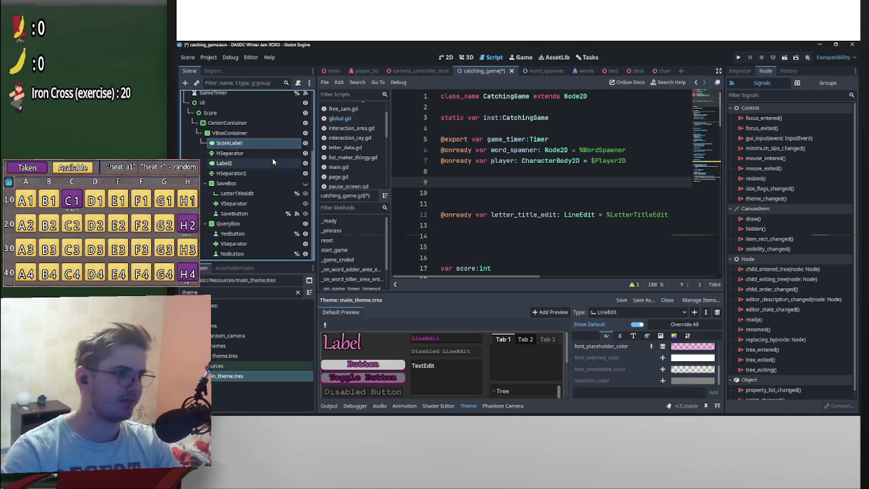
double_click(251, 163)
text(QueryLabel)
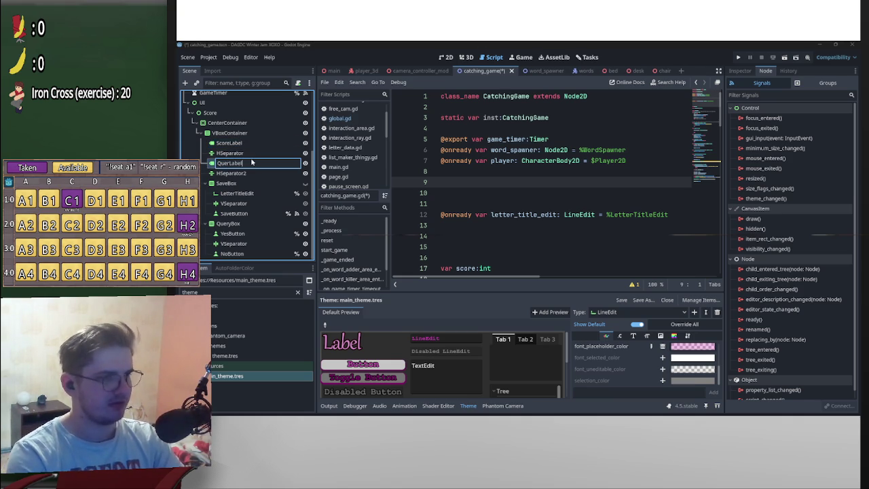
key(Return)
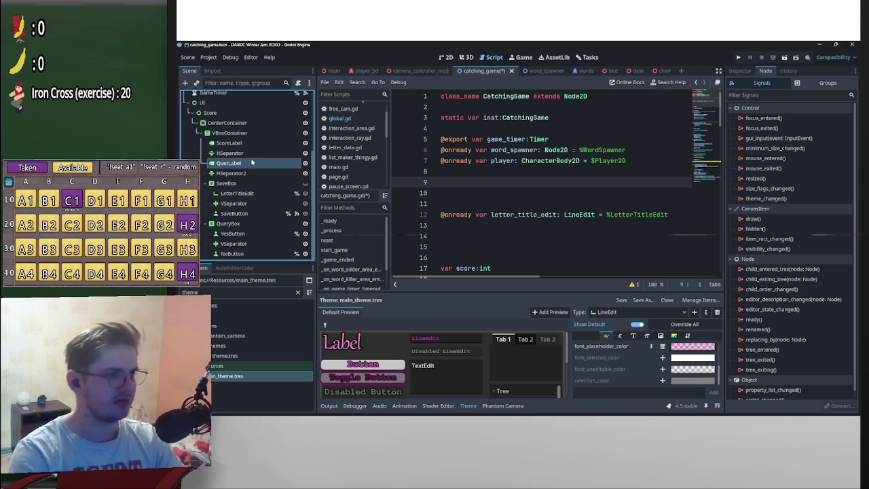
- Make QuerLabel accessible as a scene-unique name
click(239, 142)
right_click(239, 143)
key(Escape)
click(246, 163)
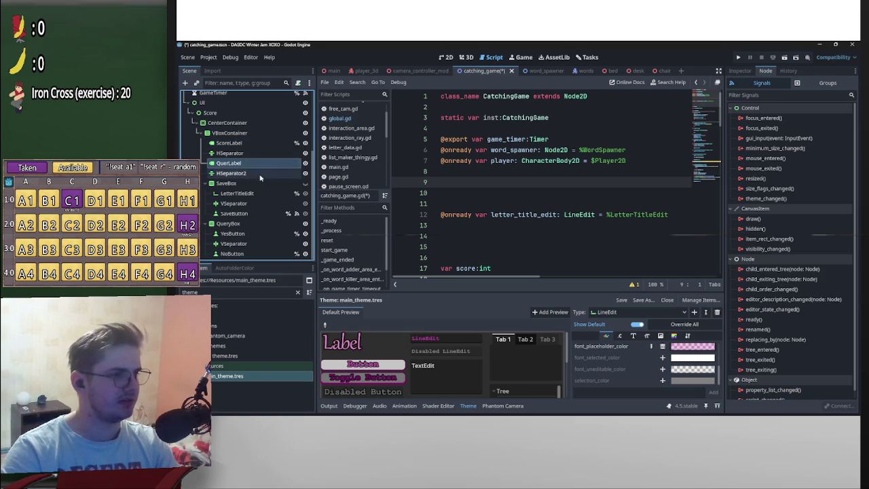
right_click(257, 170)
click(275, 362)
- Rename HSeparator to ScoreHSep and HSeparator2 to ScoreHSep2
double_click(253, 153)
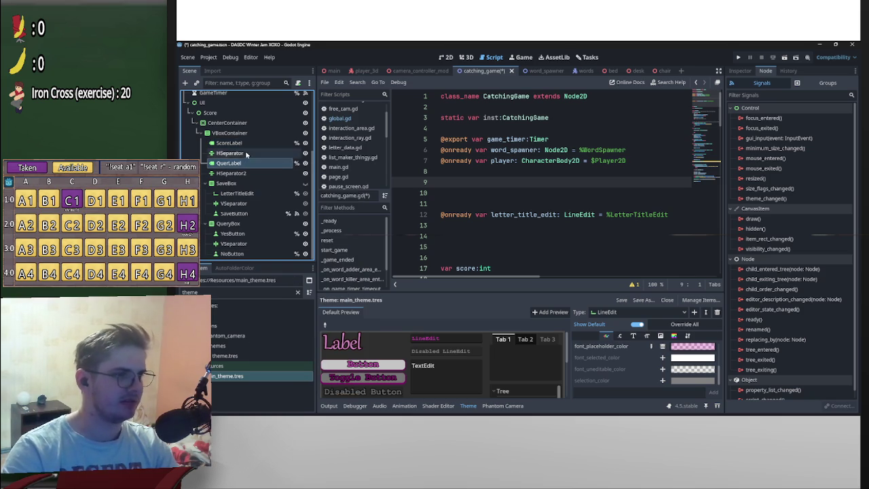
key(BackSpace)
text(coreHSep)
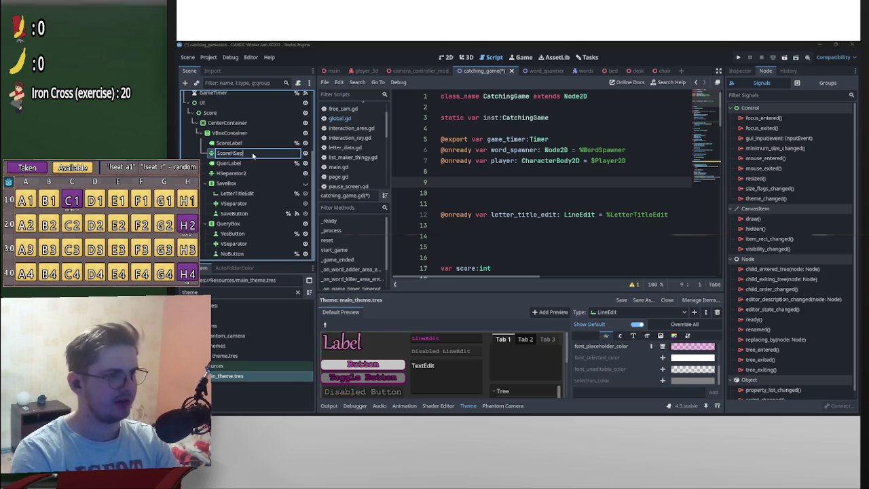
key(Return)
double_click(258, 174)
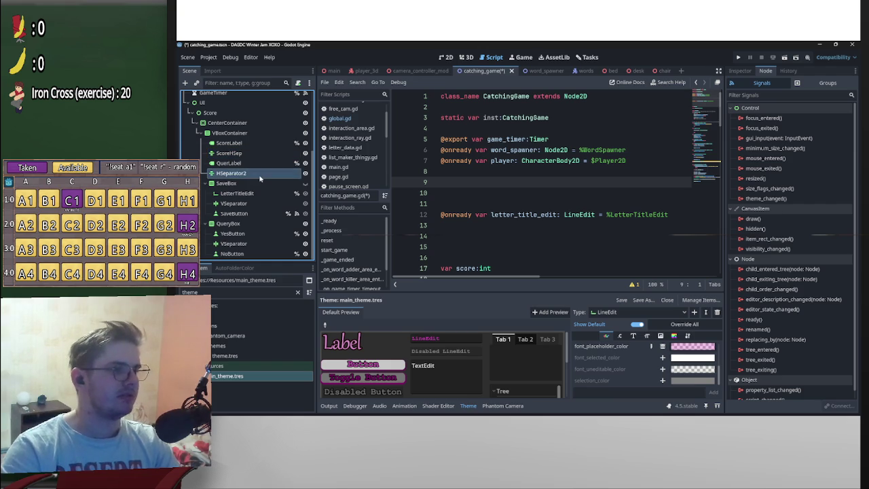
text(ScoreHSep2)
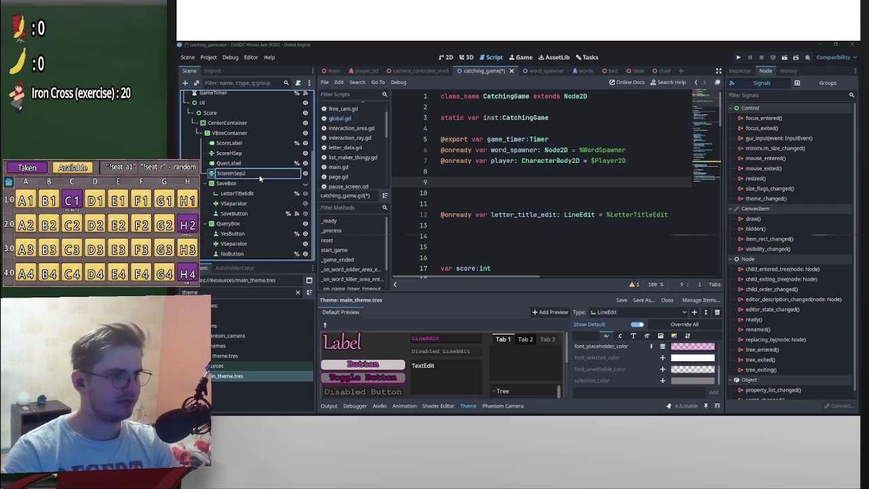
key(Return)
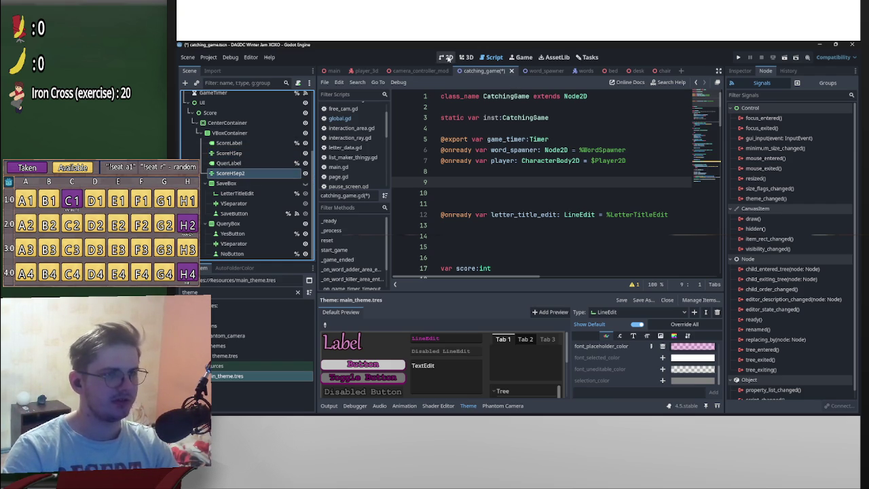
- In the 2D view, toggle visibility of QuerLabel, ScoreLabel and the VBoxContainer to check the score panel layout
click(448, 59)
scroll(546, 231, down, 3)
scroll(546, 231, up, 4)
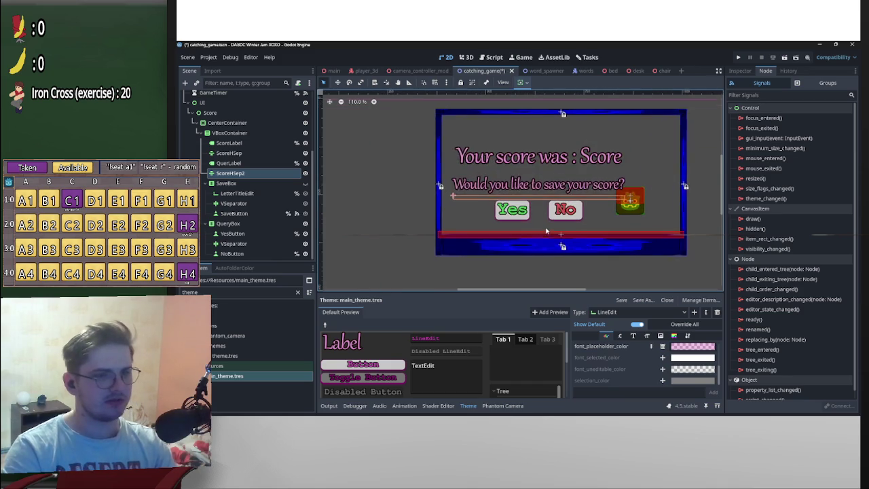
click(305, 163)
click(305, 142)
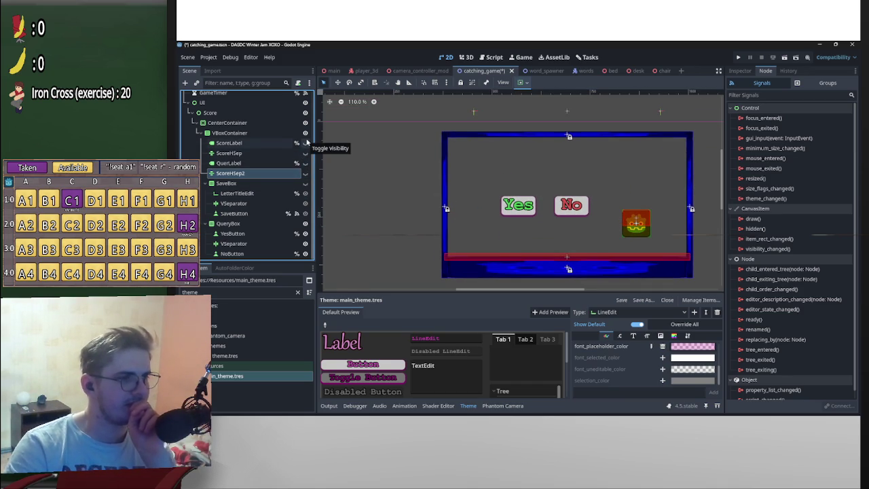
click(305, 133)
click(306, 133)
click(305, 133)
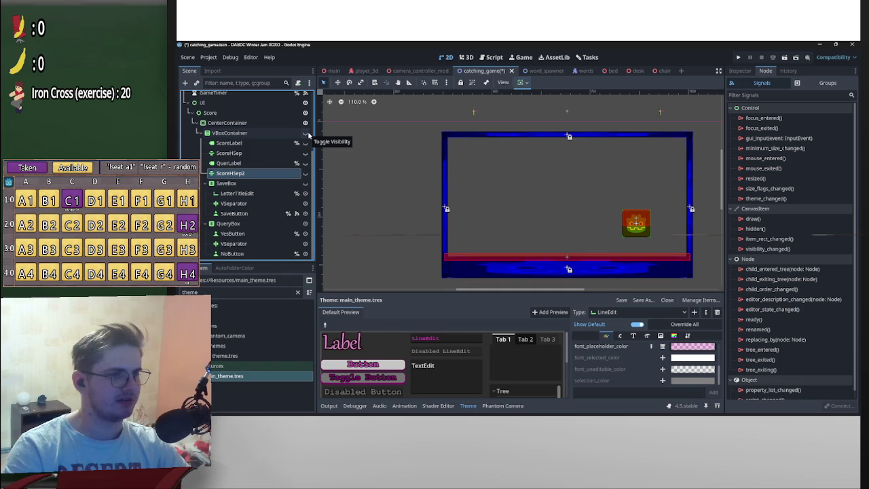
click(309, 135)
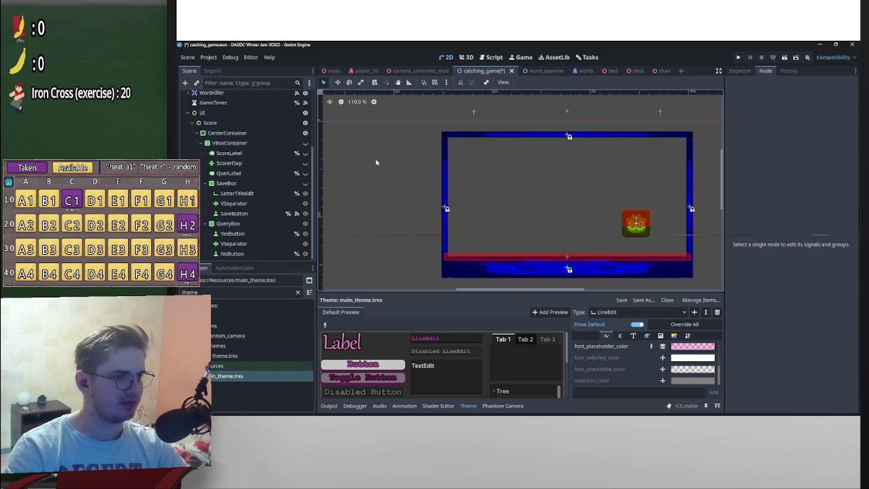
click(278, 173)
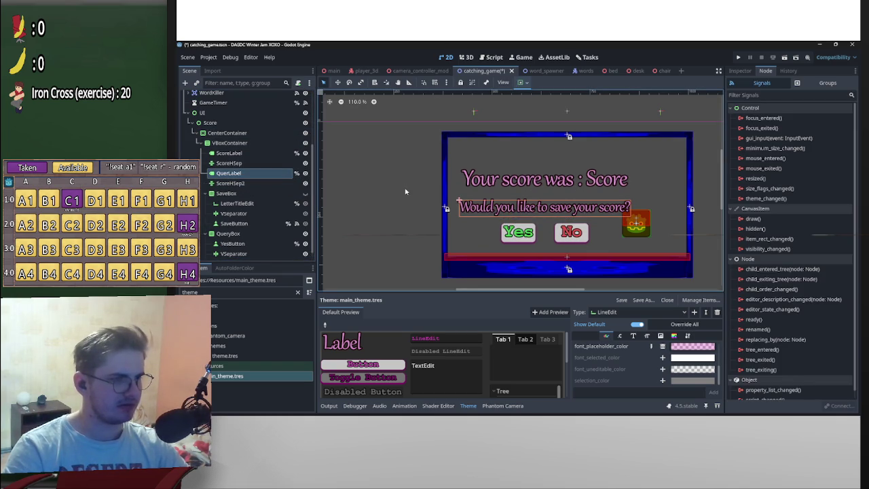
- Show the Output log and re-expand the VBoxContainer's children before returning to the script
click(329, 406)
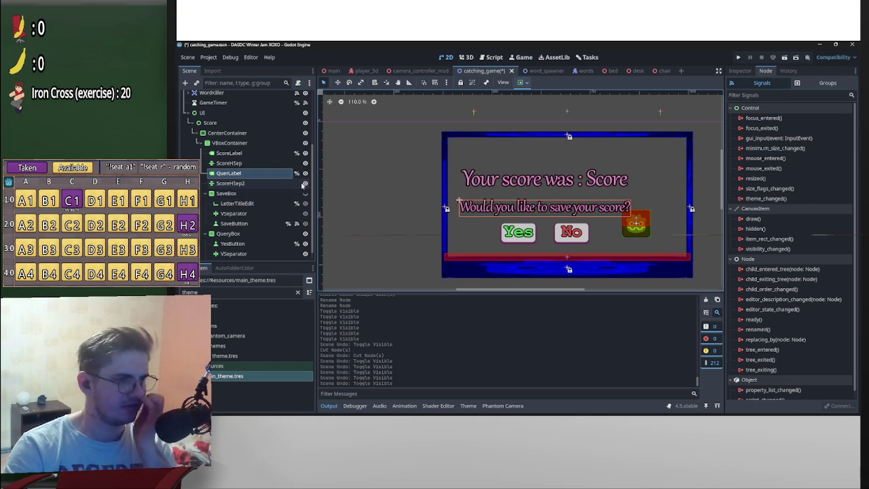
click(229, 143)
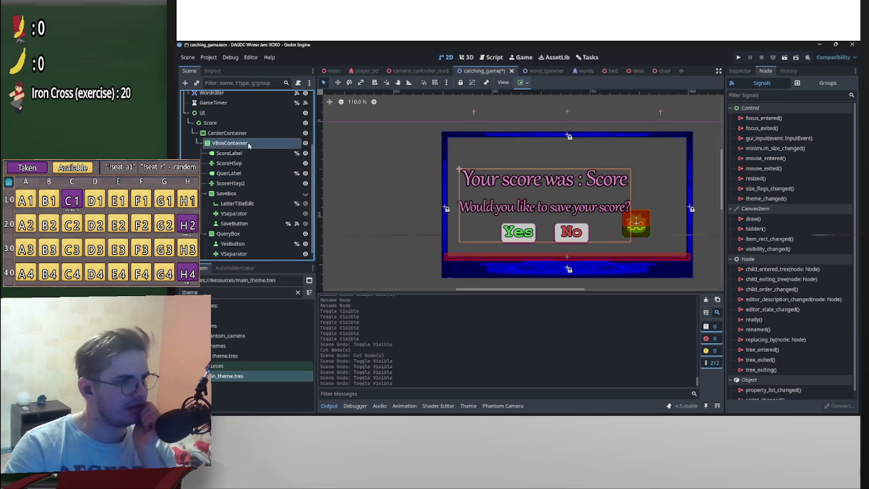
click(197, 143)
click(201, 230)
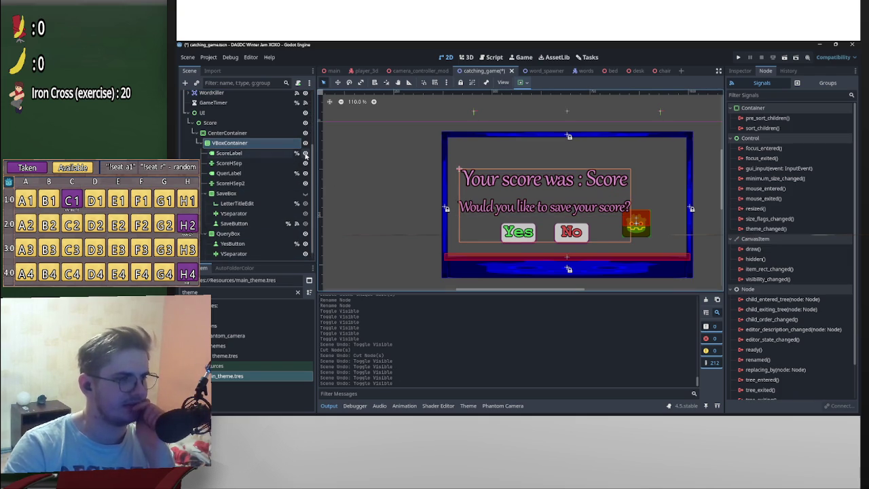
click(490, 57)
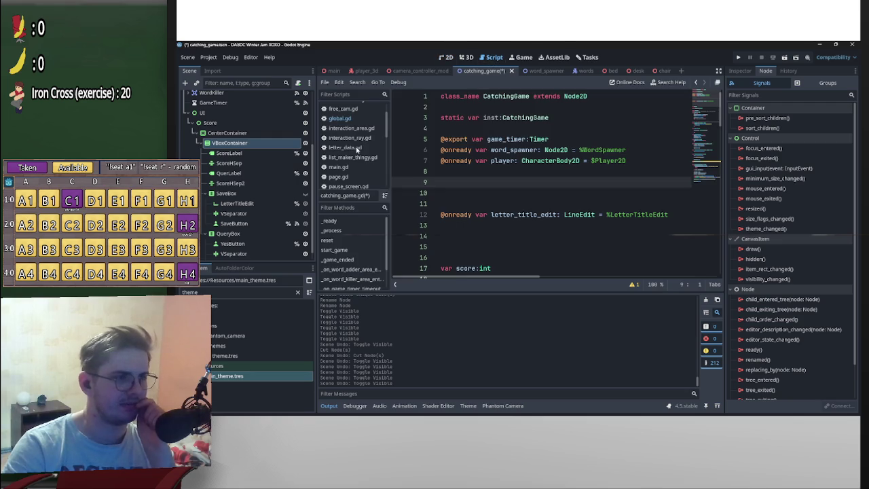
- Give ScoreHSep and ScoreHSep2 scene-unique names
right_click(246, 163)
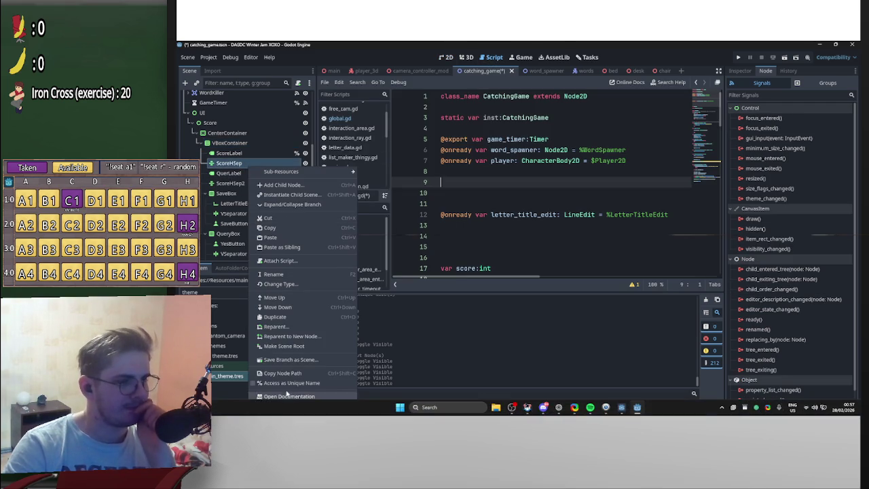
click(274, 317)
right_click(231, 183)
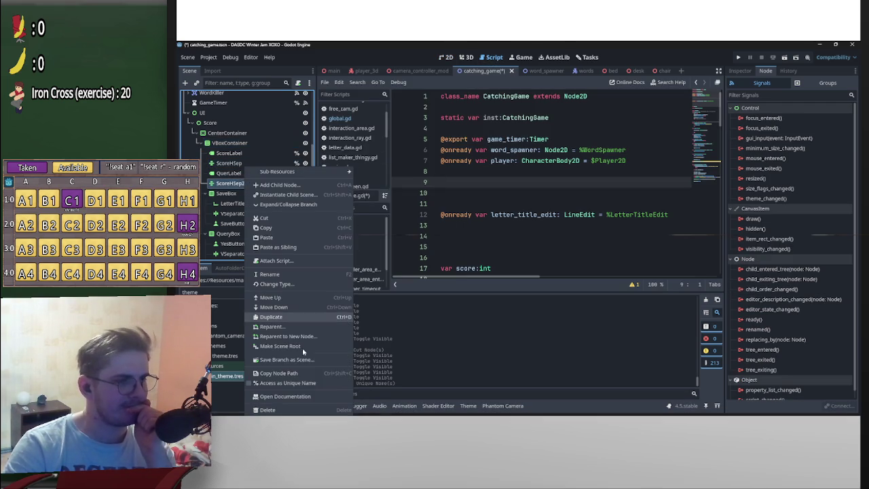
click(307, 383)
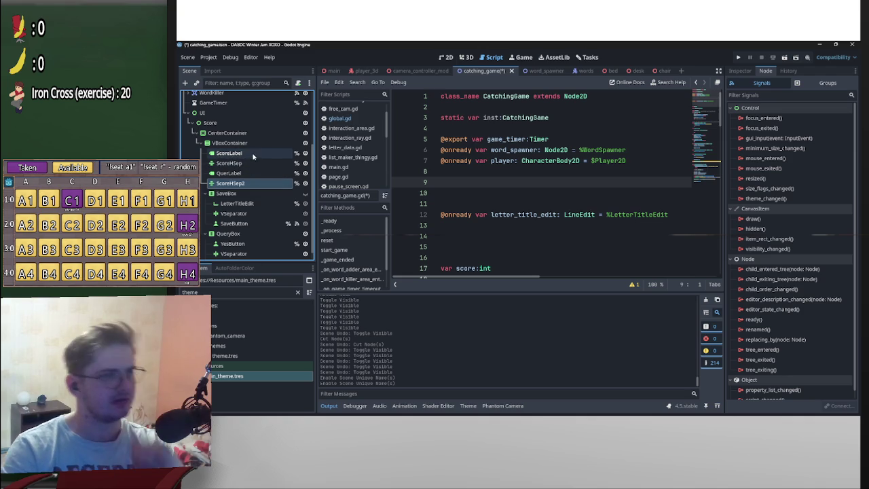
click(252, 152)
shift+click(253, 184)
mouse_move(276, 173)
mouse_down()
mouse_move(491, 192)
mouse_move(483, 192)
mouse_up()
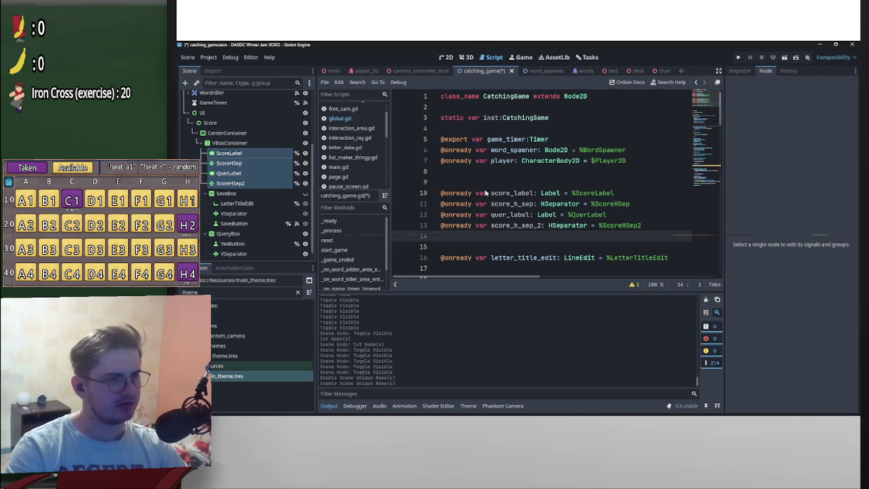
click(480, 250)
key(BackSpace)
key(BackSpace)
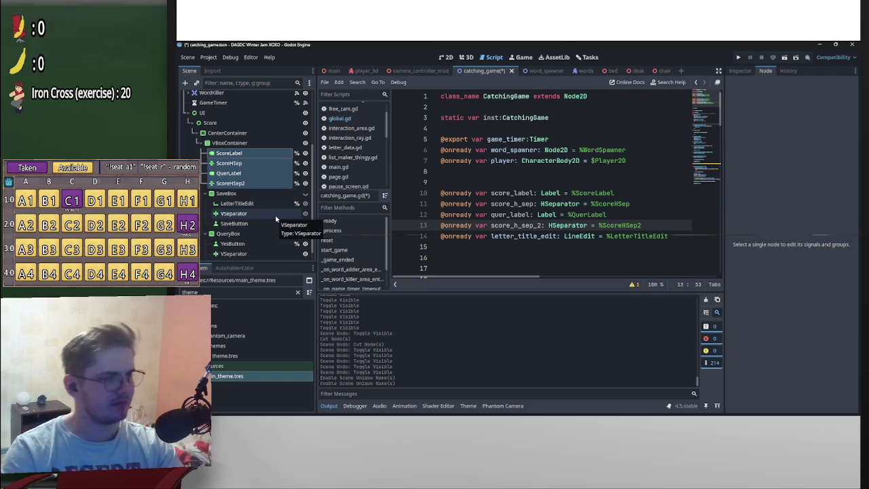
- Tidy the blank lines around line 16 of the script
scroll(437, 246, down, 2)
scroll(437, 246, up, 2)
scroll(309, 231, down, 1)
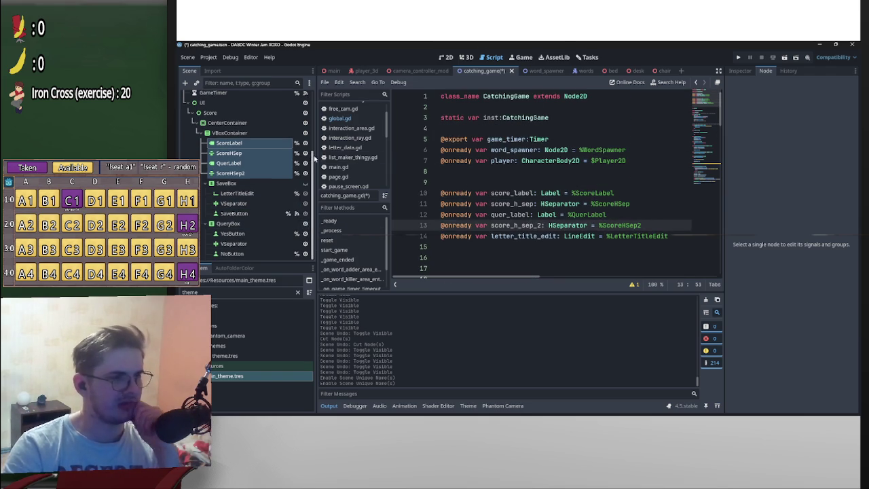
scroll(534, 258, down, 2)
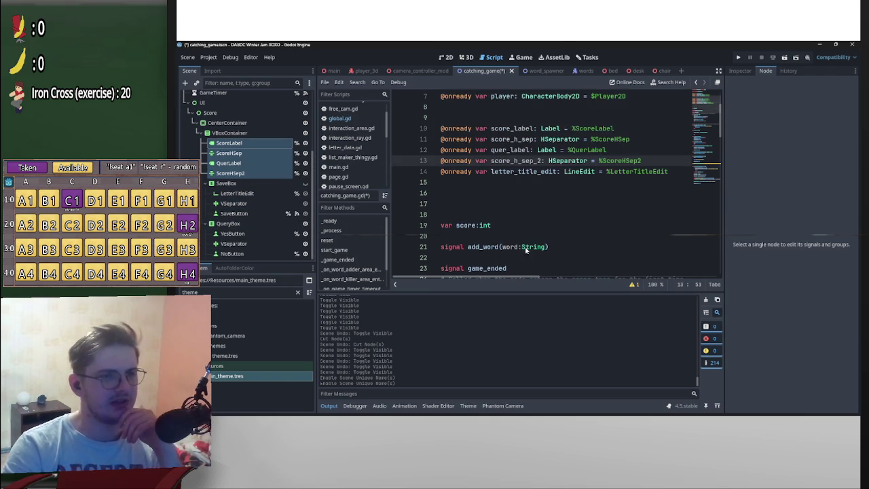
click(491, 193)
key(Return)
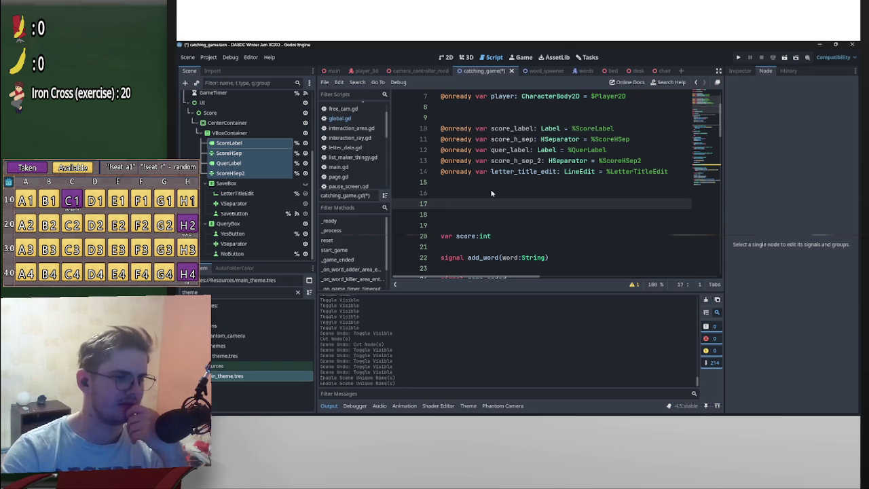
key(BackSpace)
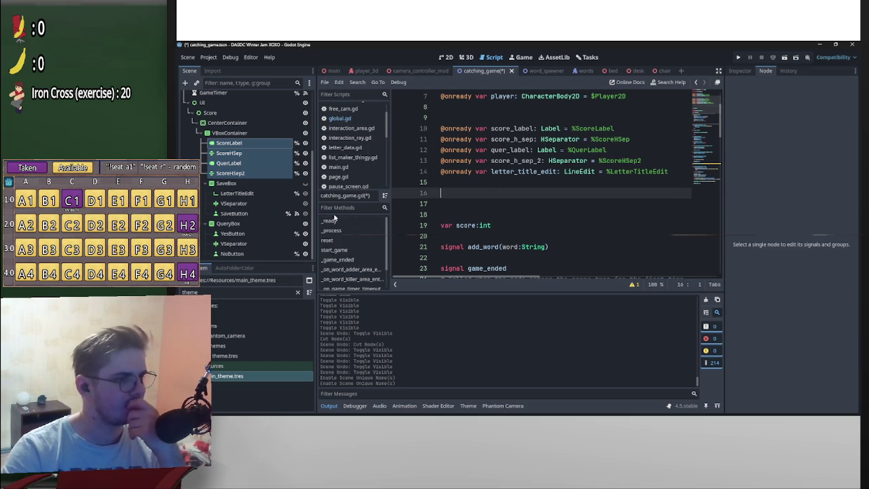
- Make SaveBox and QueryBox accessible as scene-unique names
right_click(262, 183)
click(302, 382)
right_click(248, 226)
click(309, 383)
mouse_move(249, 184)
mouse_down()
mouse_move(482, 209)
mouse_move(482, 197)
mouse_up()
drag(228, 223, 482, 215)
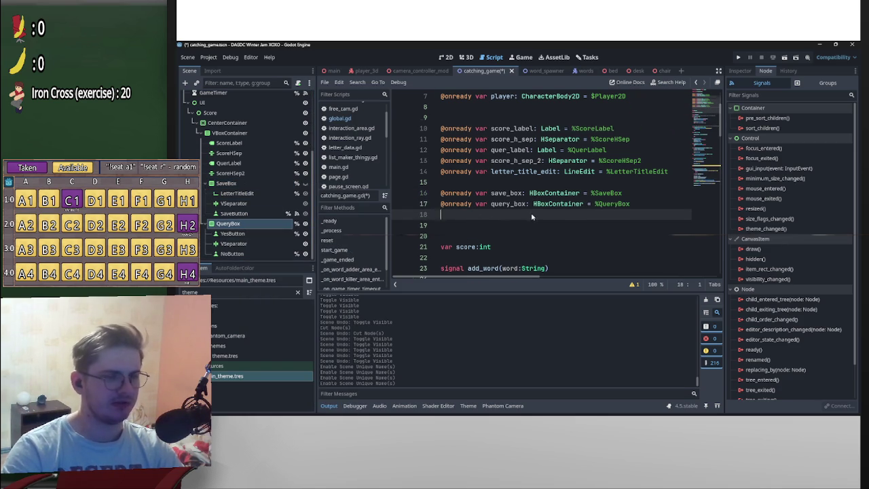
scroll(531, 212, down, 6)
scroll(534, 216, down, 1)
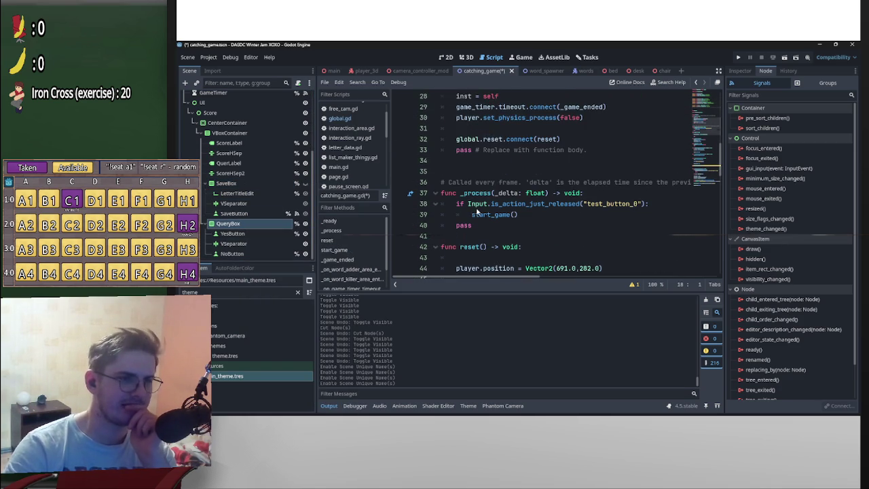
scroll(477, 212, up, 3)
scroll(499, 239, up, 1)
scroll(475, 235, down, 5)
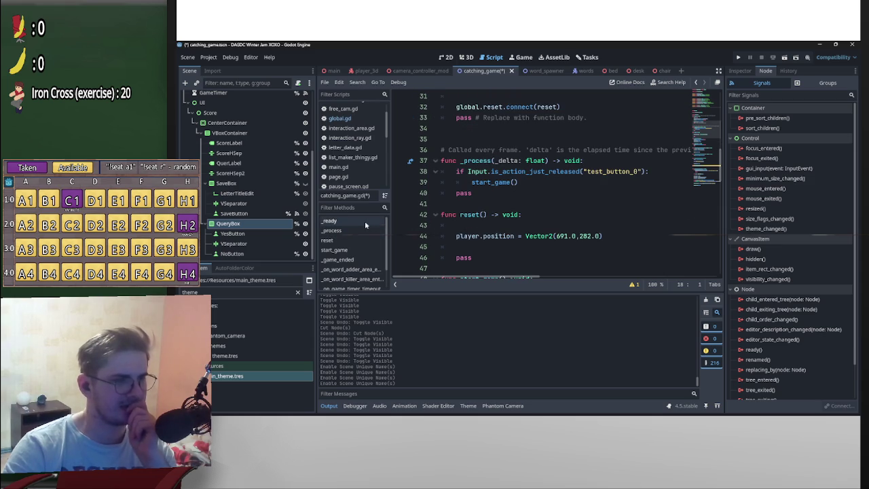
scroll(464, 220, down, 1)
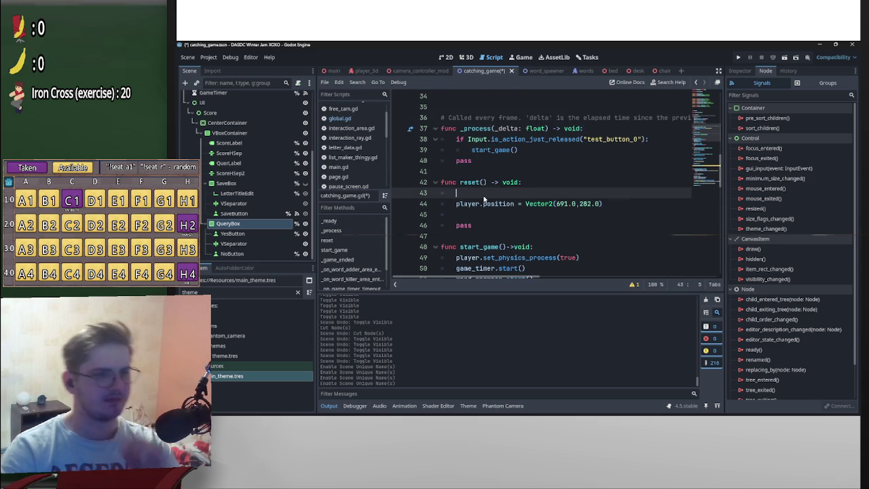
- In reset(), add query_box.visible = true using autocomplete
click(484, 195)
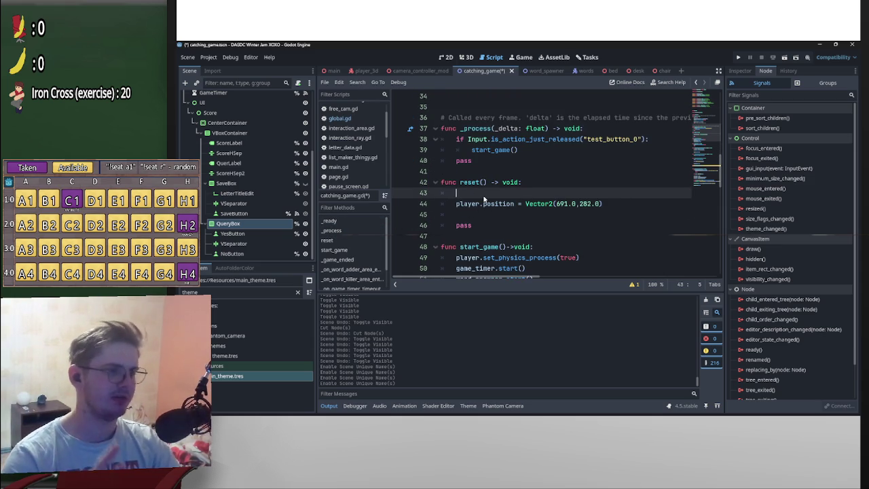
text(gue)
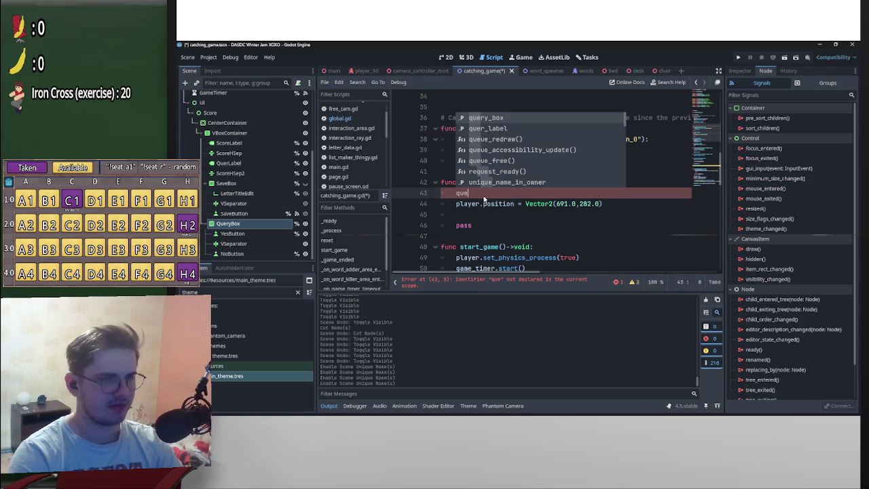
key(Return)
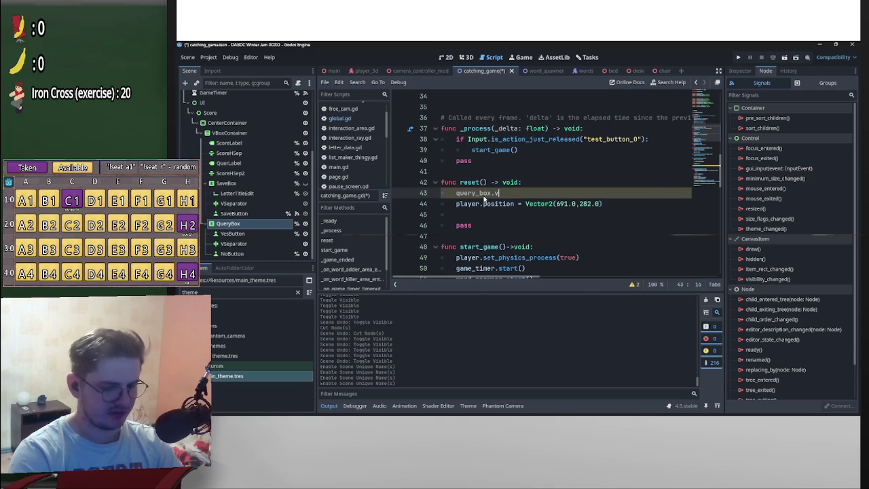
text(i)
key(Down)
key(Down)
key(Return)
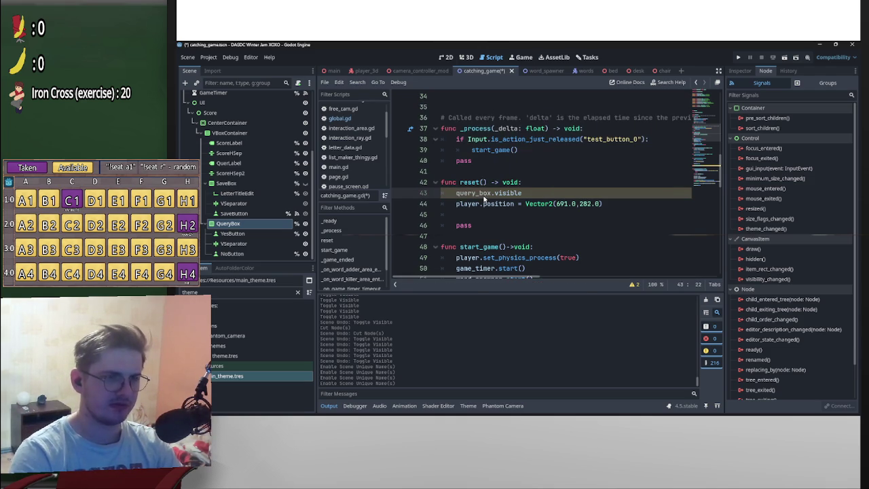
text( = true)
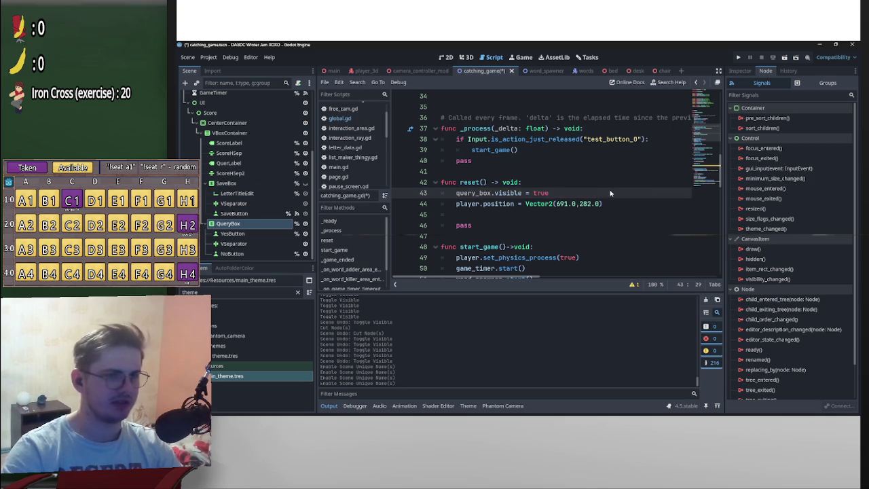
key(Return)
- Add save_box.visible = false on the next line of reset()
text(save_box.)
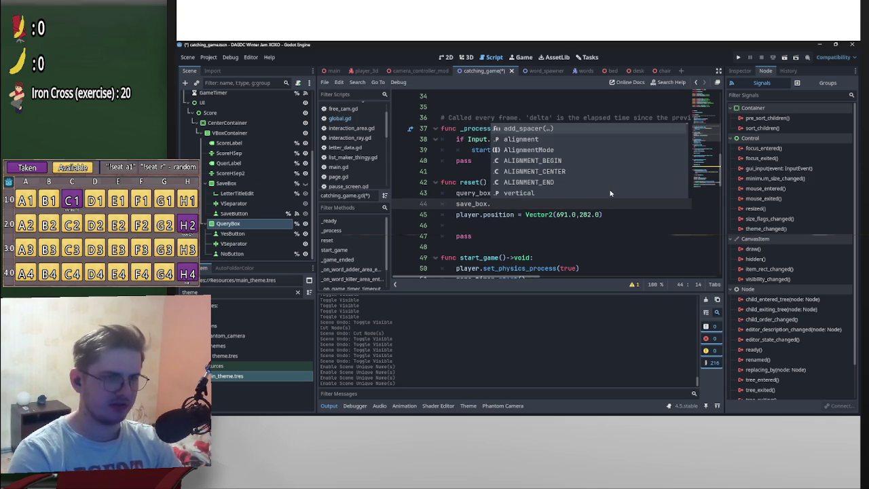
text(vi)
key(Down)
key(Down)
key(Return)
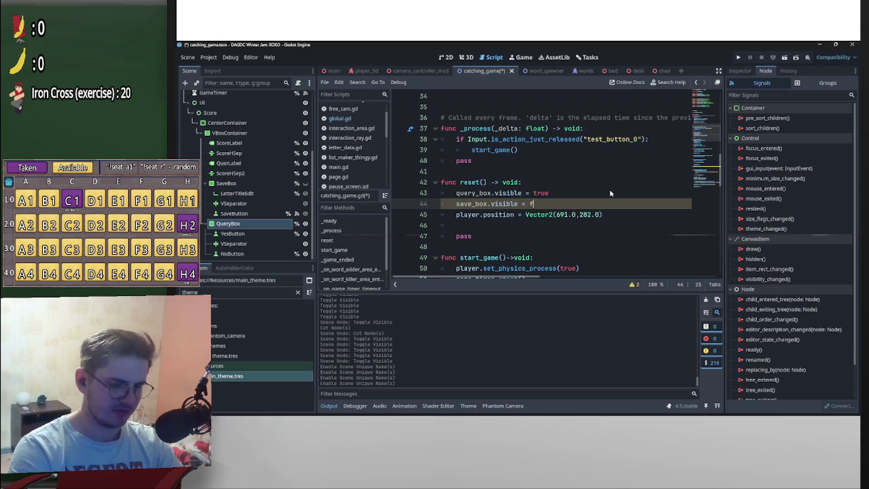
text(alse)
key(Return)
key(Return)
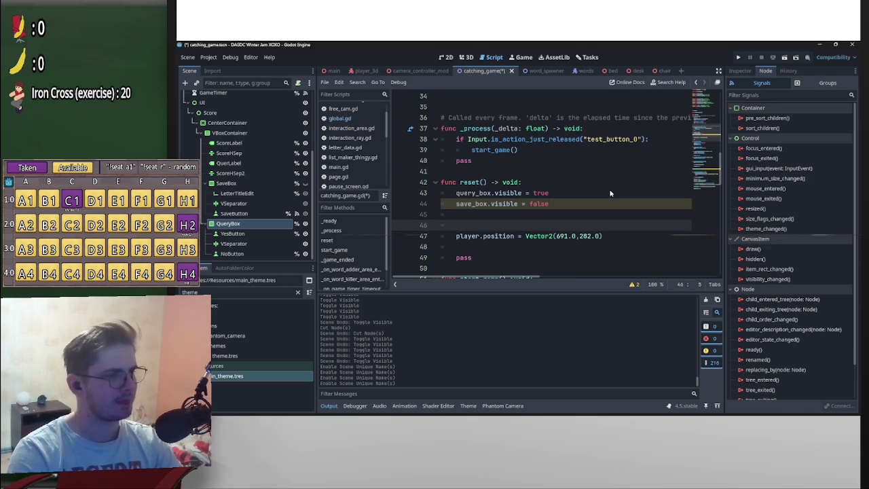
- Select the four score declarations on lines 10–13 and the matching ScoreLabel–ScoreHSep2 nodes
scroll(553, 183, up, 9)
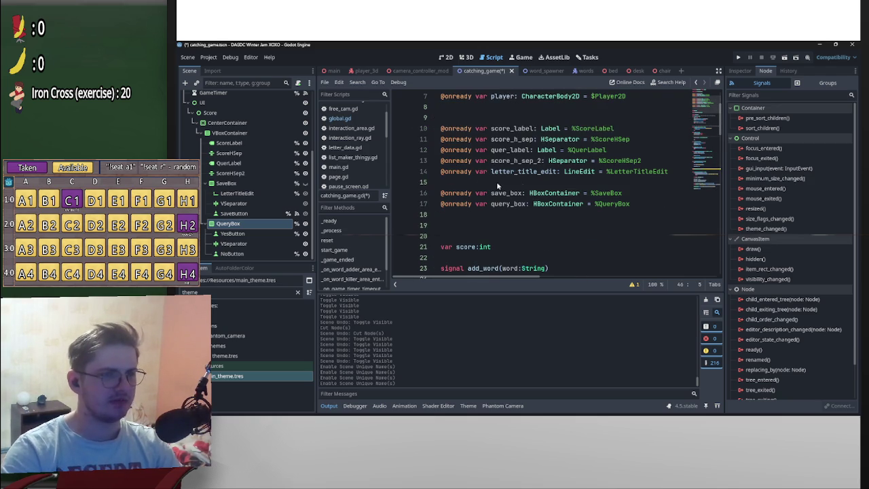
scroll(553, 183, up, 1)
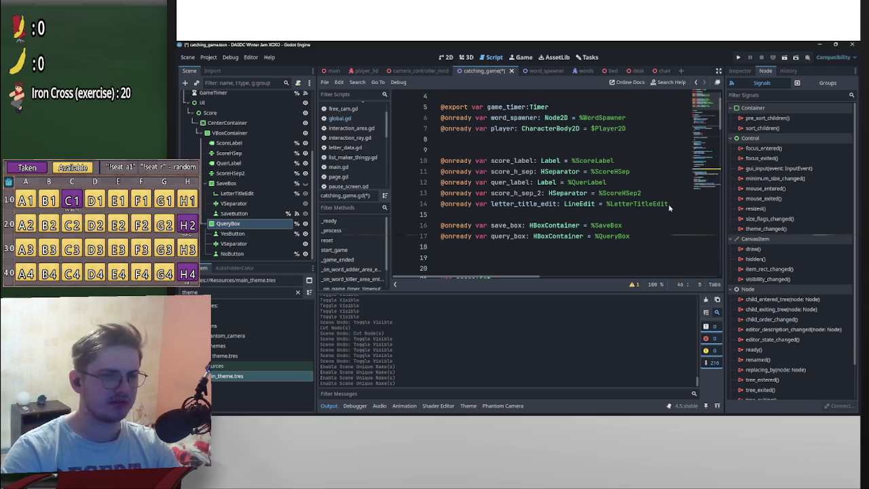
mouse_move(655, 194)
mouse_down()
mouse_move(448, 171)
mouse_move(436, 161)
mouse_up()
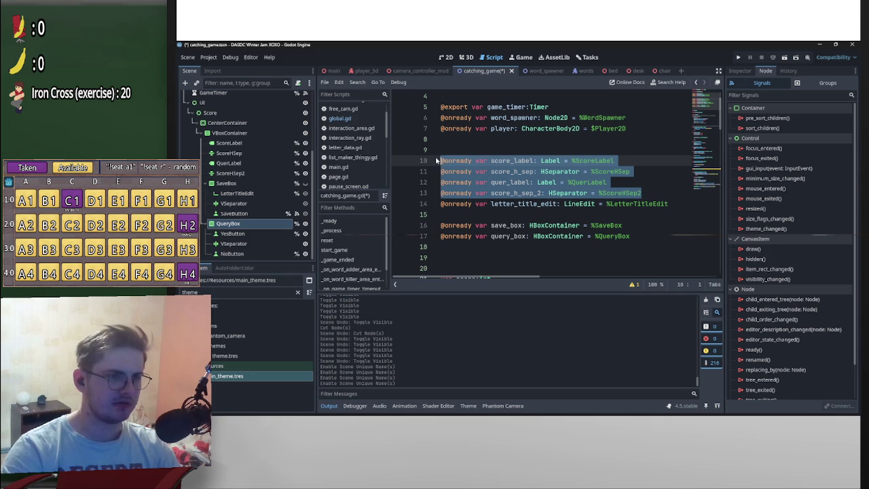
scroll(482, 207, down, 11)
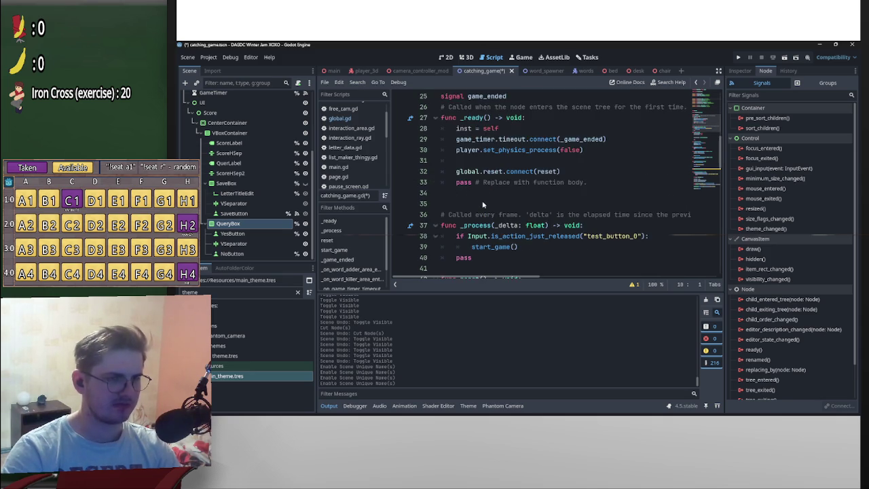
scroll(486, 211, down, 1)
click(229, 173)
shift+click(238, 144)
scroll(468, 187, down, 3)
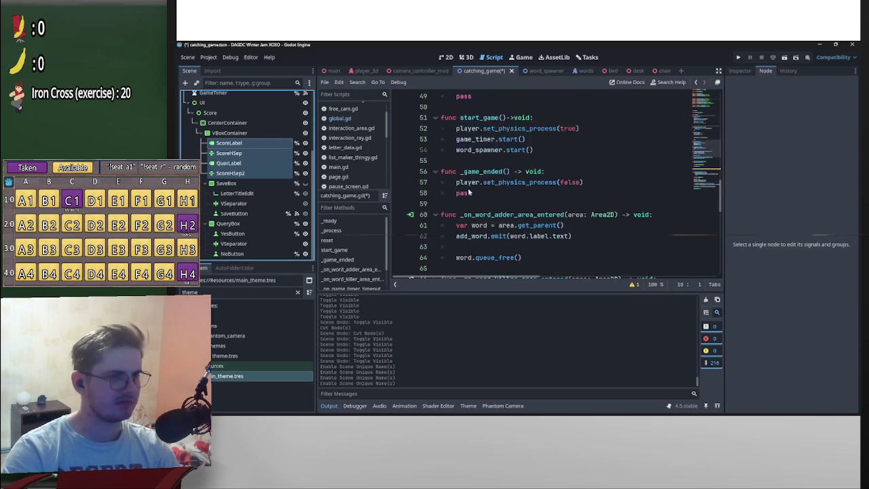
scroll(503, 202, up, 2)
scroll(503, 204, down, 1)
scroll(516, 208, down, 4)
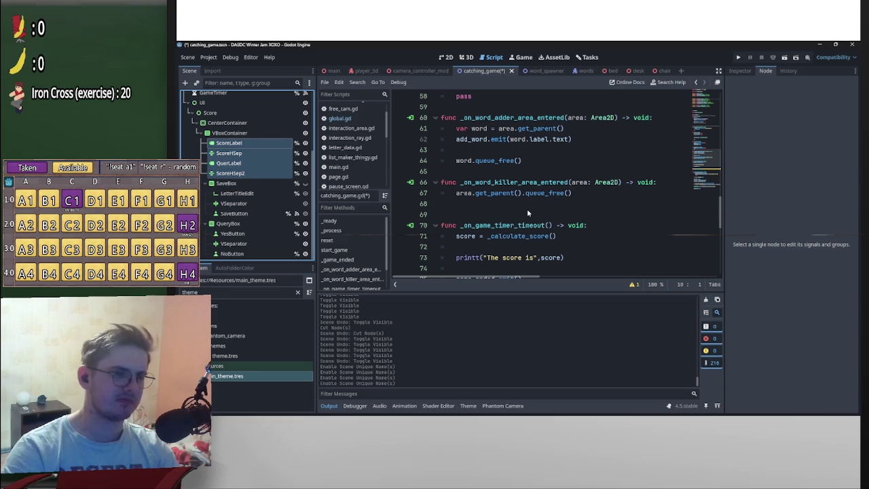
scroll(526, 210, down, 5)
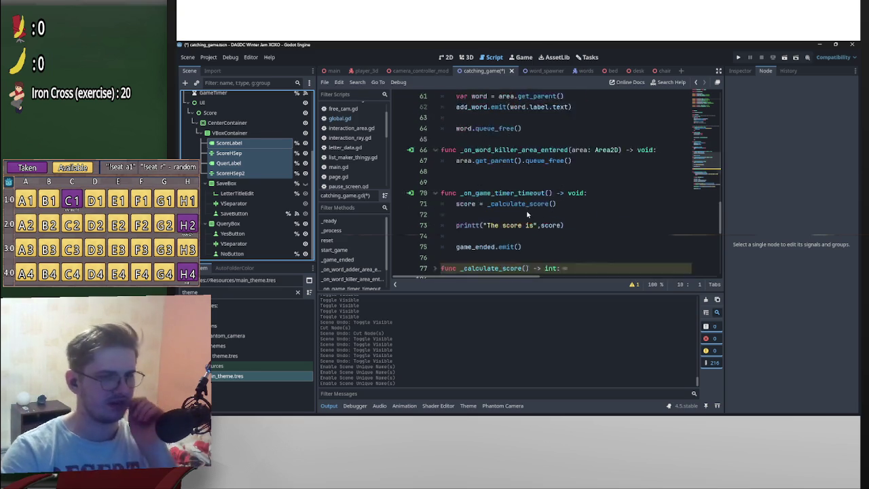
scroll(522, 209, up, 2)
scroll(510, 187, up, 9)
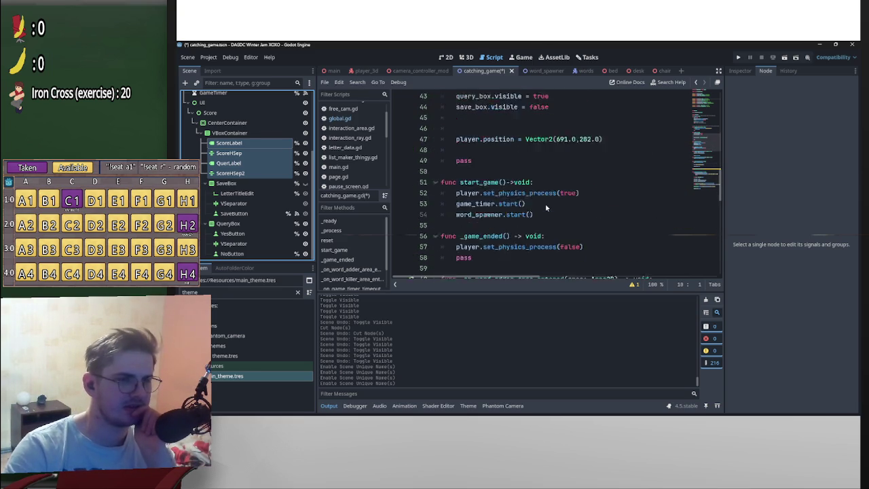
scroll(510, 187, down, 1)
scroll(510, 186, up, 1)
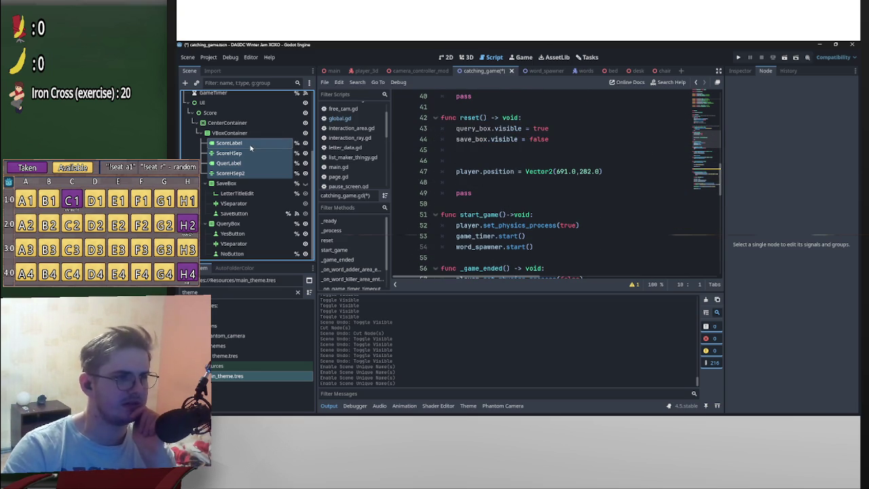
- Insert the four score node references into reset(), each on its own line 45–48
drag(277, 149, 506, 150)
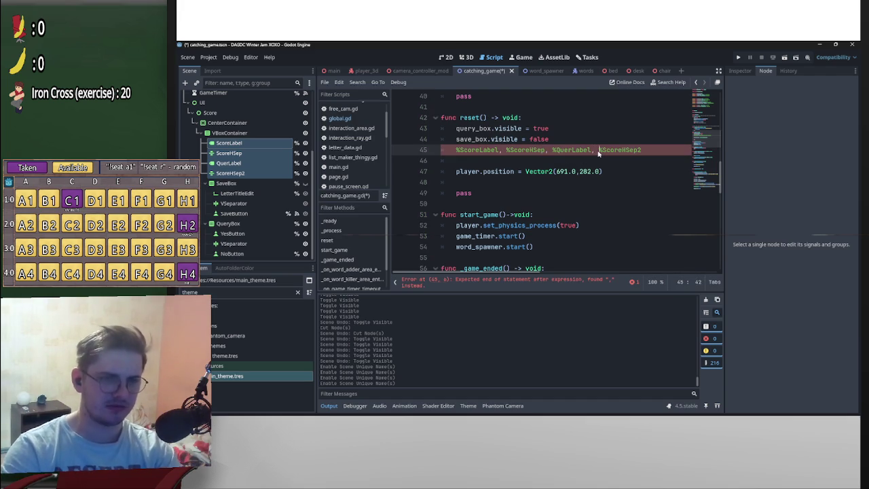
key(BackSpace)
key(BackSpace)
key(Return)
click(547, 150)
key(BackSpace)
key(BackSpace)
text(p,)
key(BackSpace)
key(Return)
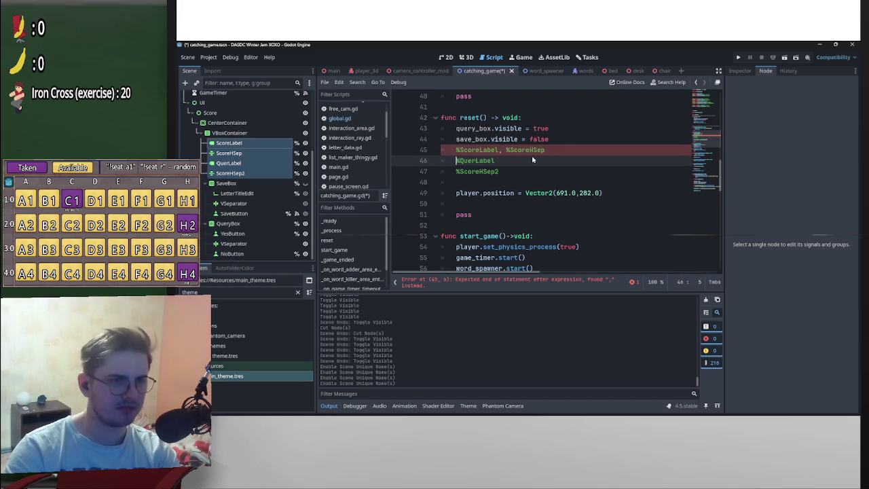
click(506, 150)
key(BackSpace)
key(BackSpace)
key(Return)
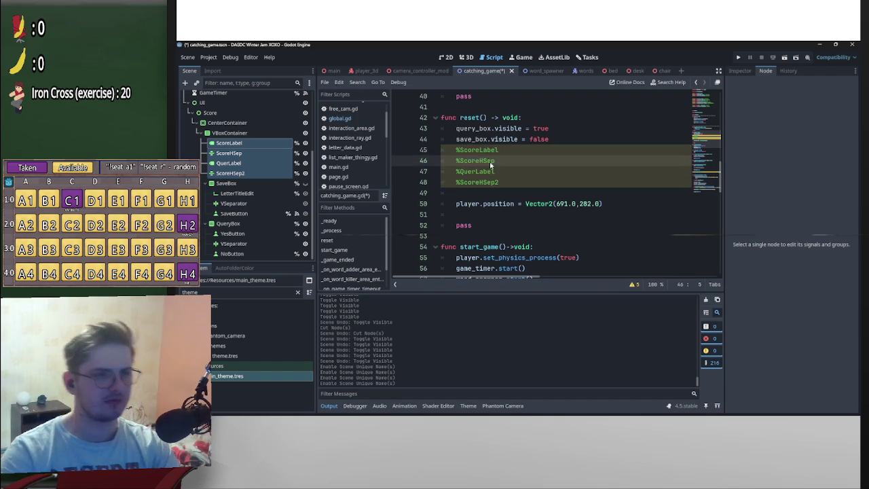
- Strip the % prefix from all four names and fix the misspelled label name on line 47
click(461, 152)
key(shift+alt+Down)
key(shift+alt+Down)
key(shift+alt+Down)
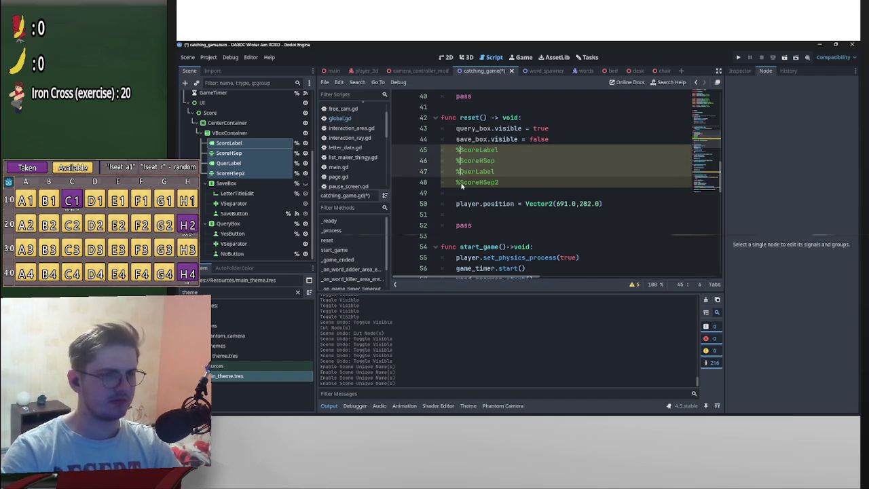
key(BackSpace)
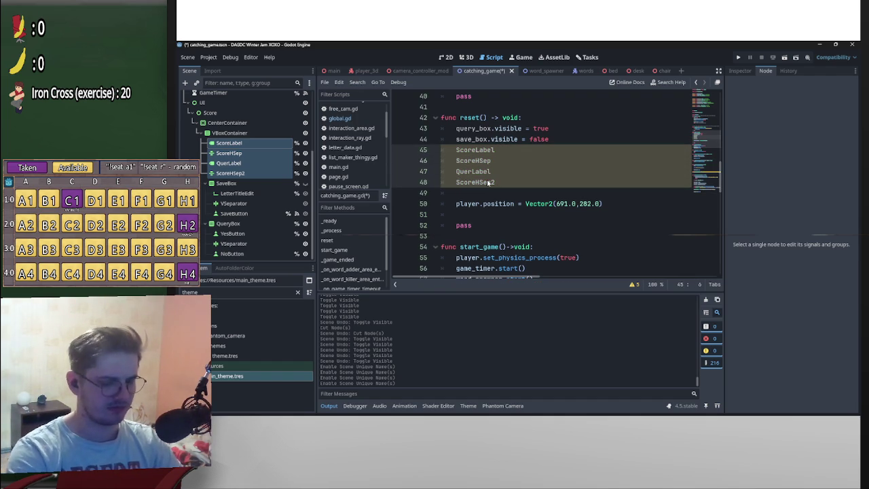
text(s)
key(Escape)
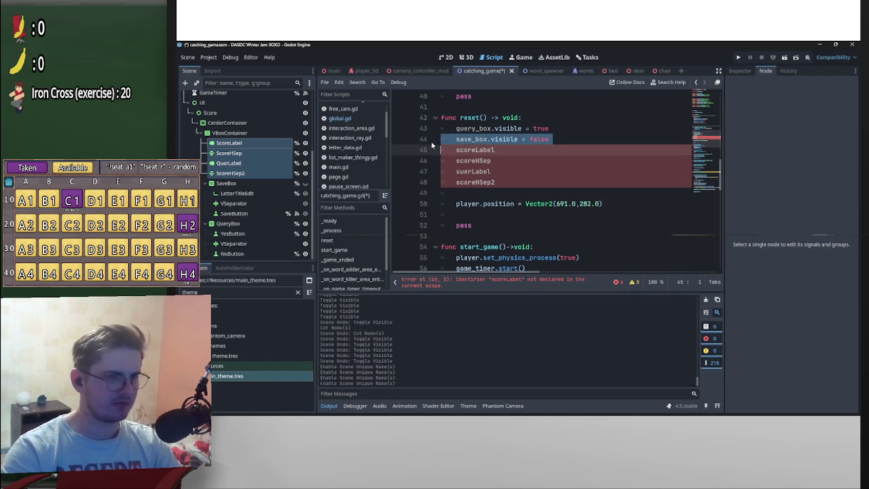
click(460, 171)
key(BackSpace)
key(BackSpace)
text(qu)
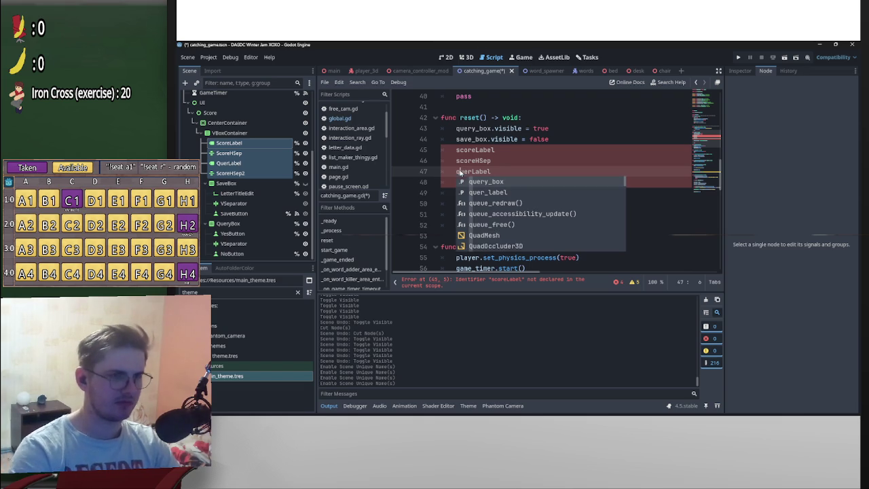
- Add underscores after 'score' and 'quer' in all four names
click(474, 150)
alt+click(475, 160)
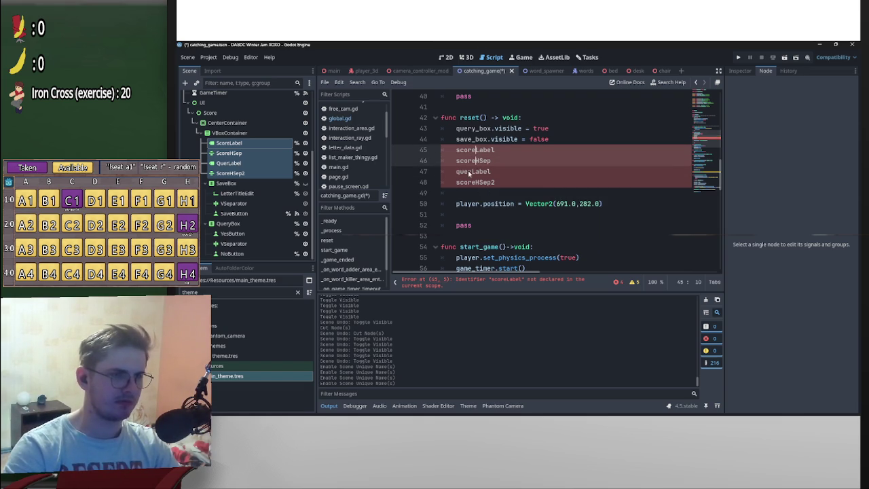
alt+click(468, 172)
alt+click(475, 182)
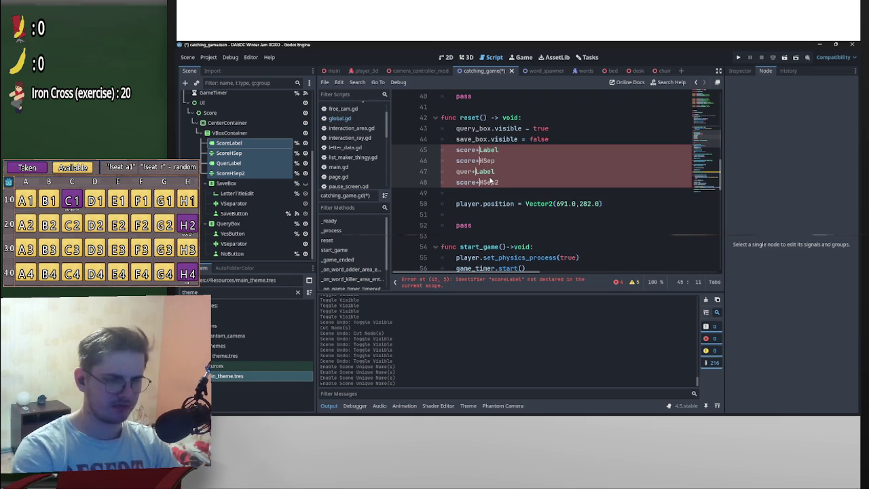
text(_)
scroll(549, 161, up, 3)
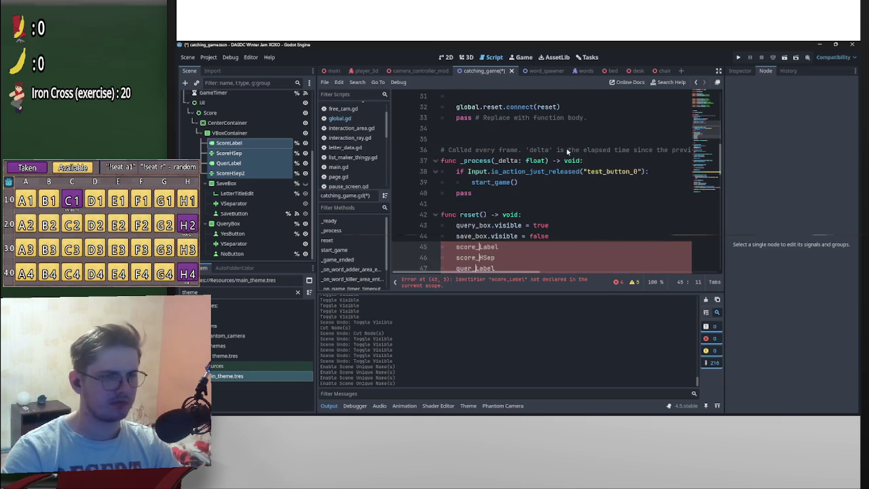
scroll(546, 190, down, 2)
key(Right)
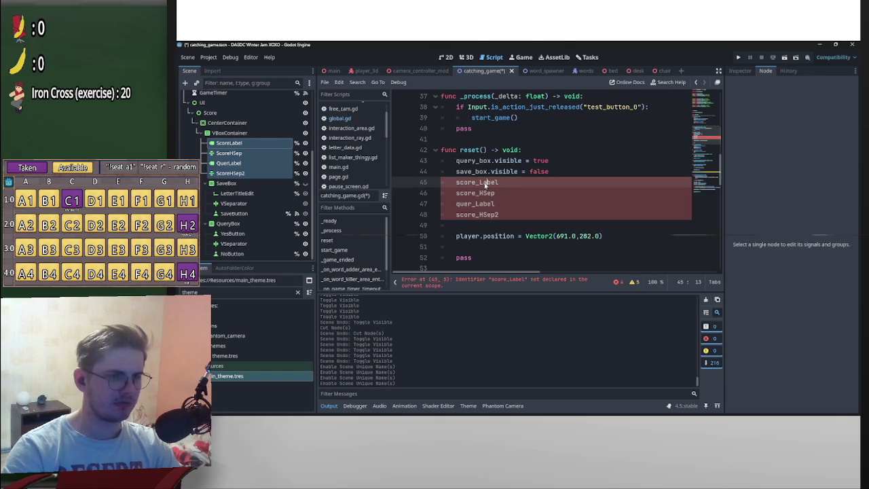
text(_)
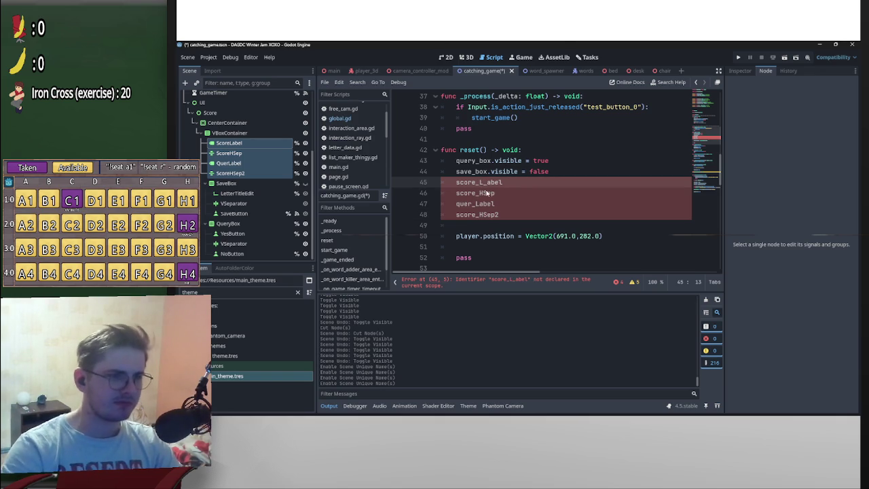
- Remove the stray underscore in score_Label and add underscores into the separator names
click(483, 194)
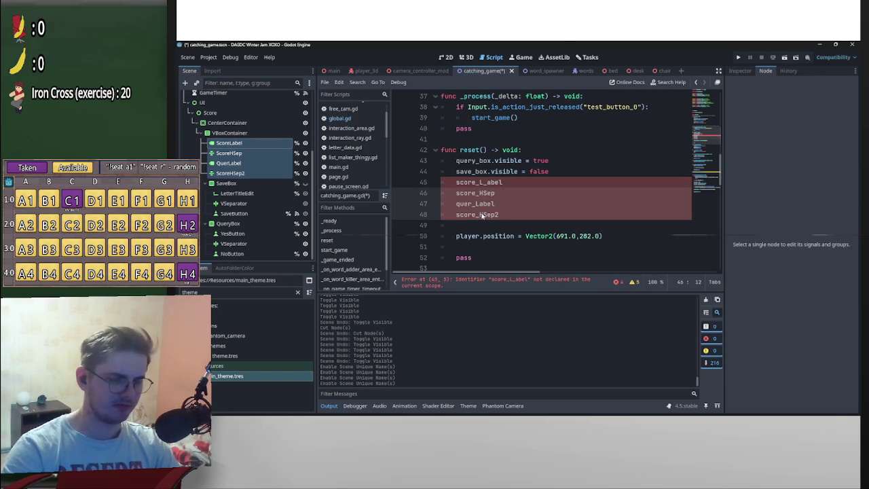
click(487, 184)
key(BackSpace)
click(482, 193)
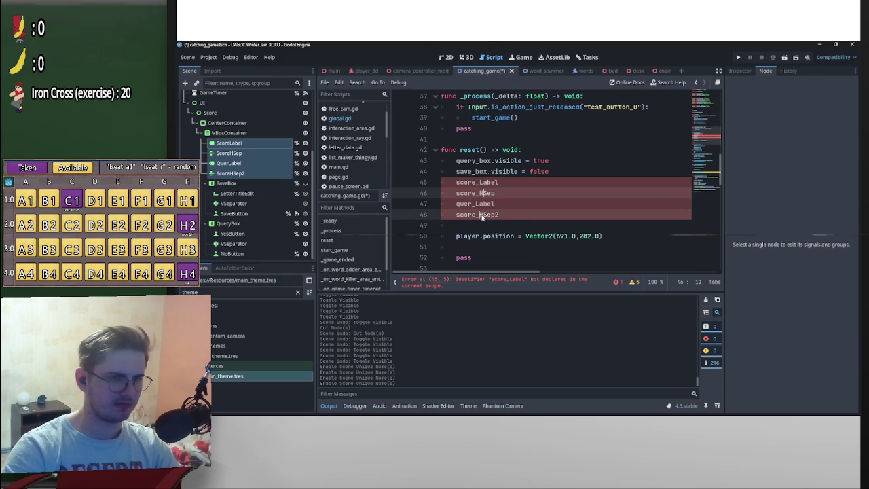
text(_)
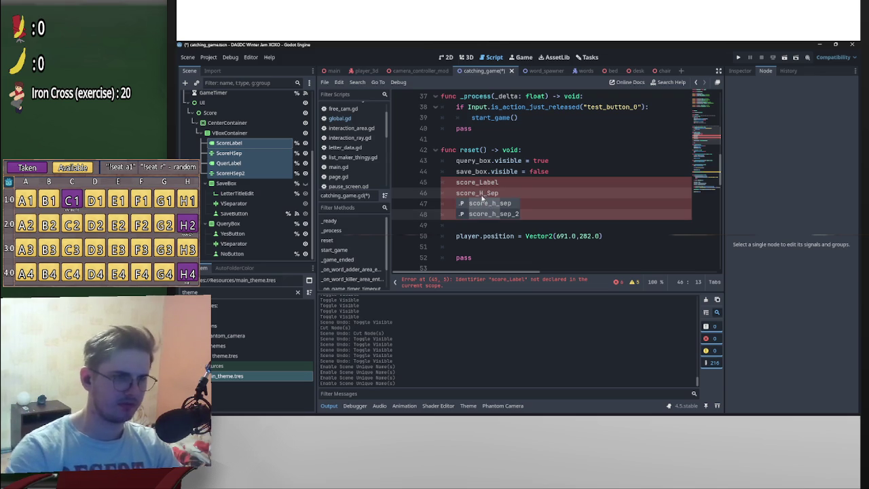
click(513, 182)
key(Down)
key(Down)
key(Down)
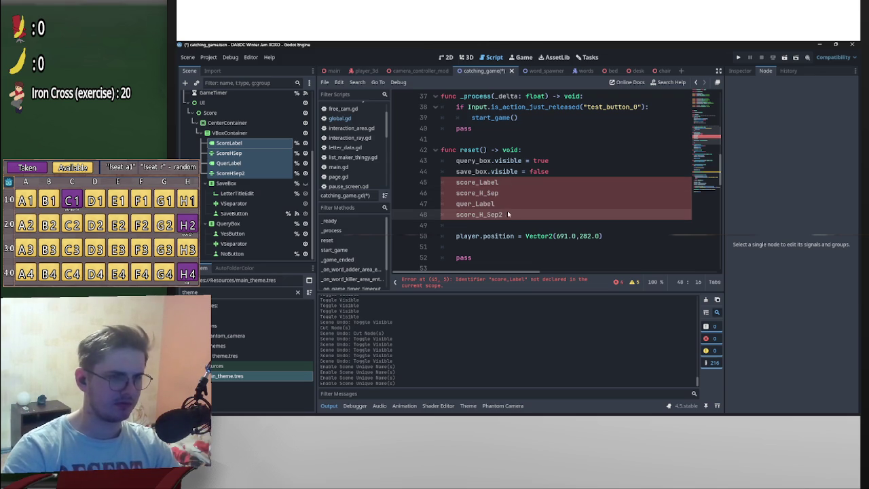
text(_)
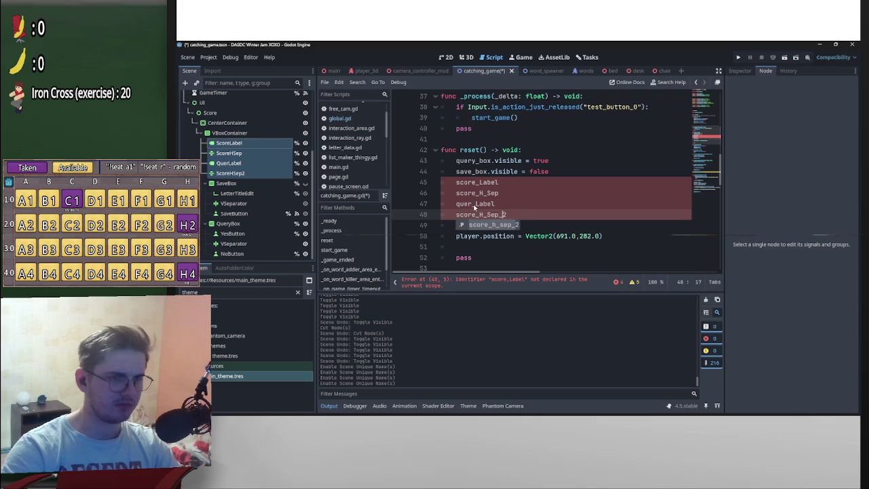
- Lowercase the L to get quer_label and score_label
click(528, 202)
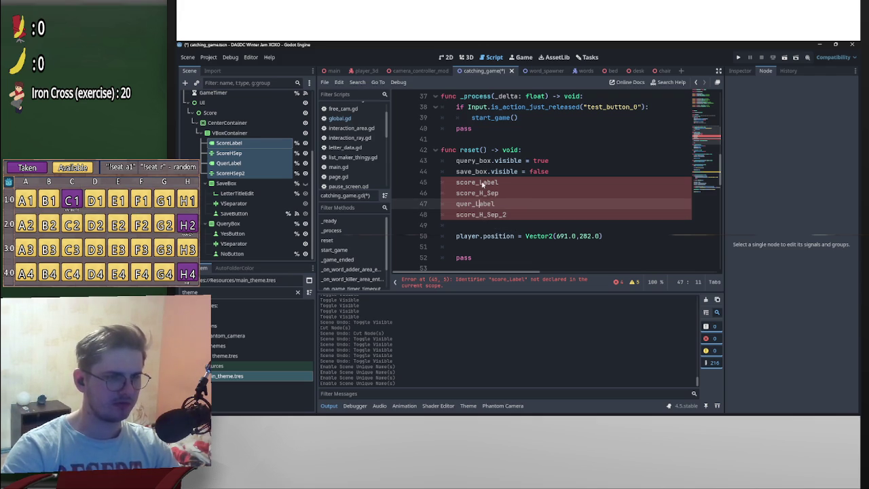
key(BackSpace)
text(l)
click(483, 183)
key(BackSpace)
text(l)
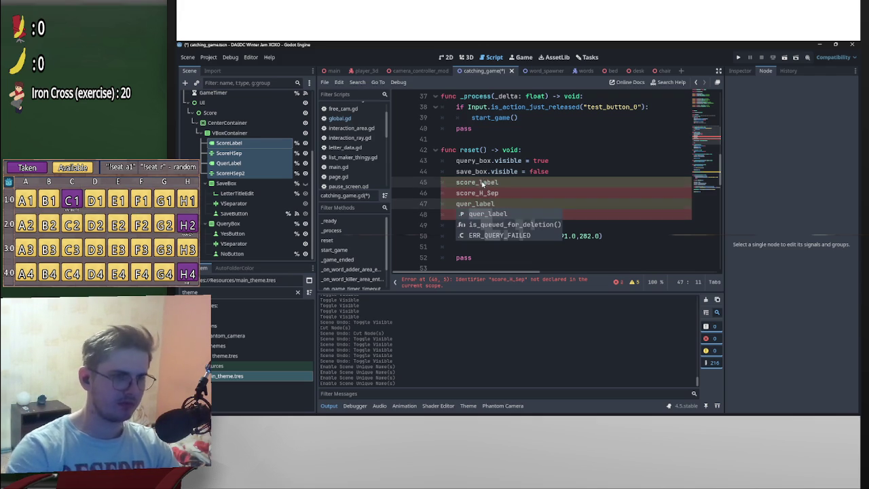
key(Escape)
- Lowercase H and S to get score_h_sep and score_h_sep_2
key(BackSpace)
text(h)
click(489, 195)
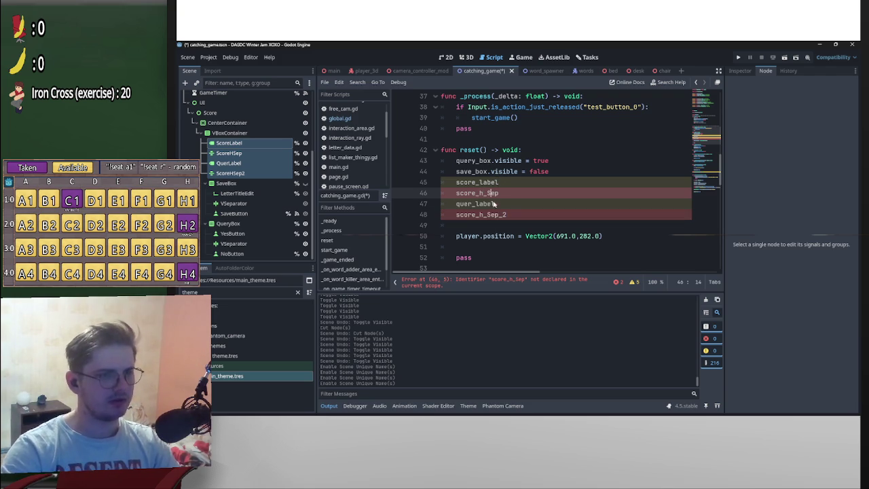
key(BackSpace)
text(s)
click(489, 214)
key(BackSpace)
text(s)
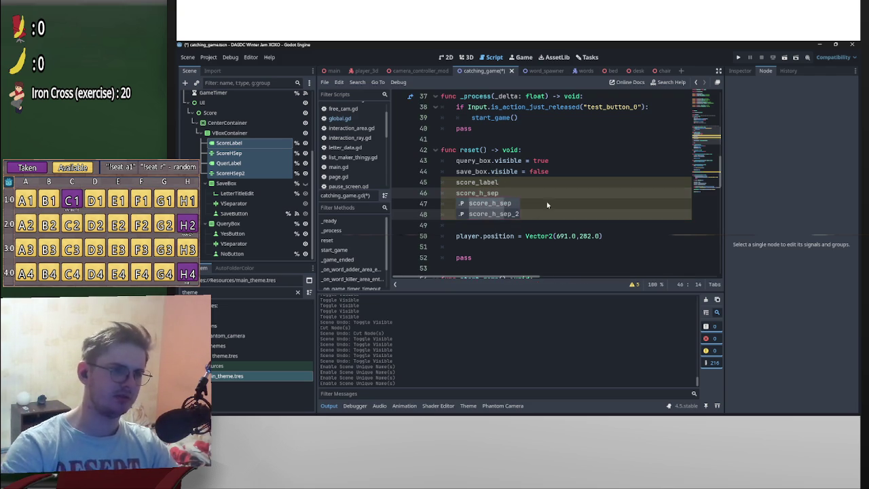
key(Return)
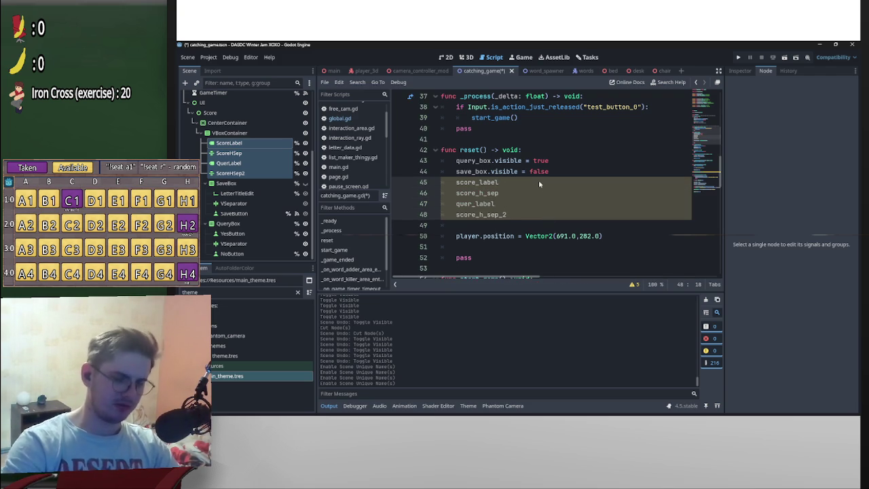
- Append .visible = true to all four lines and save catching_game.gd
text(.visible = true)
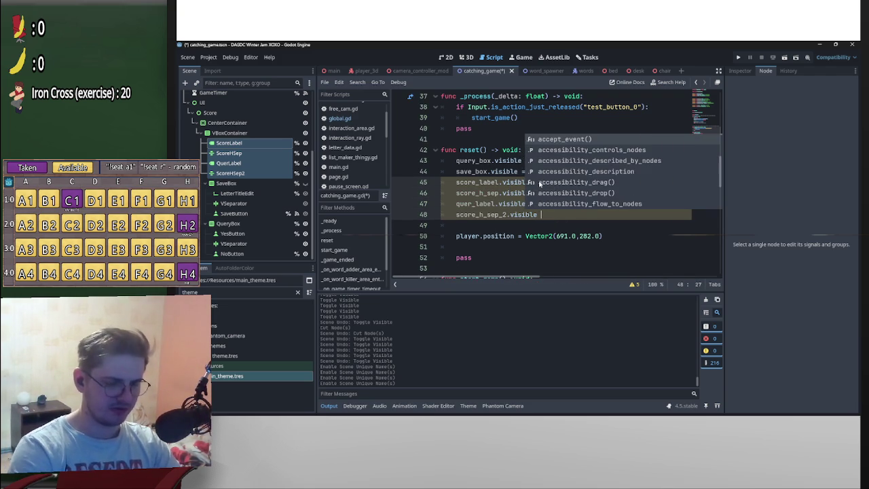
key(Escape)
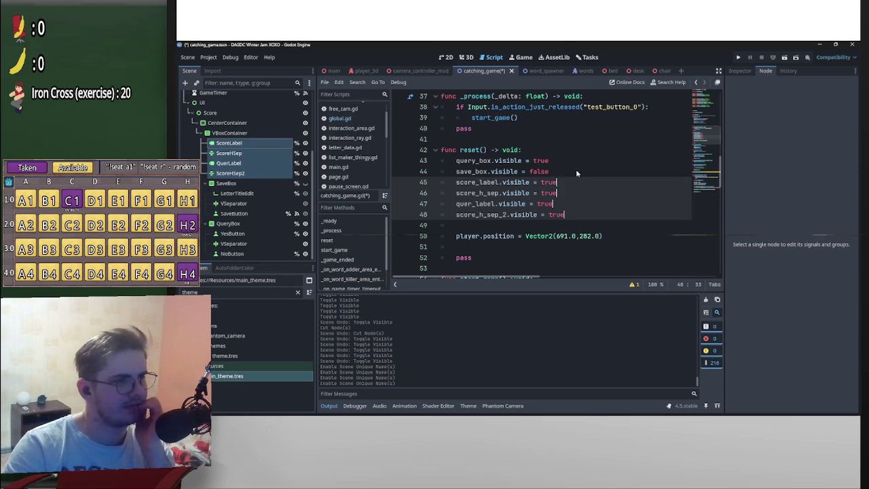
click(596, 168)
click(585, 215)
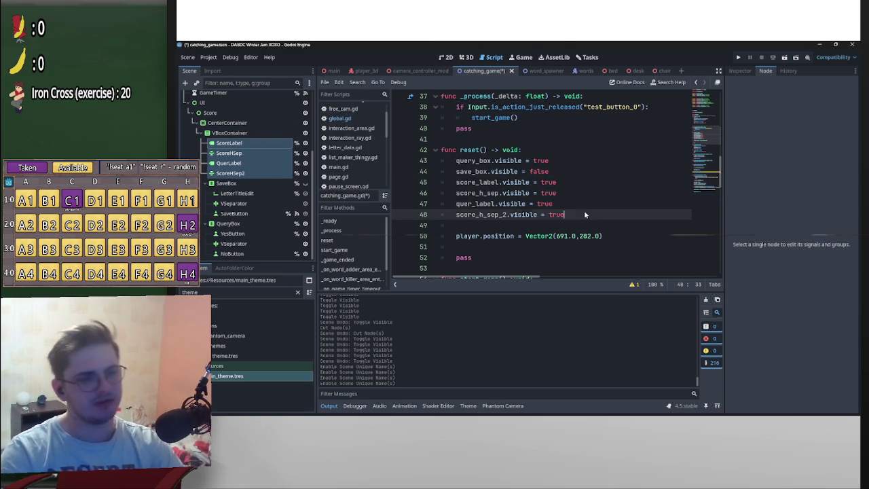
key(ctrl+s)
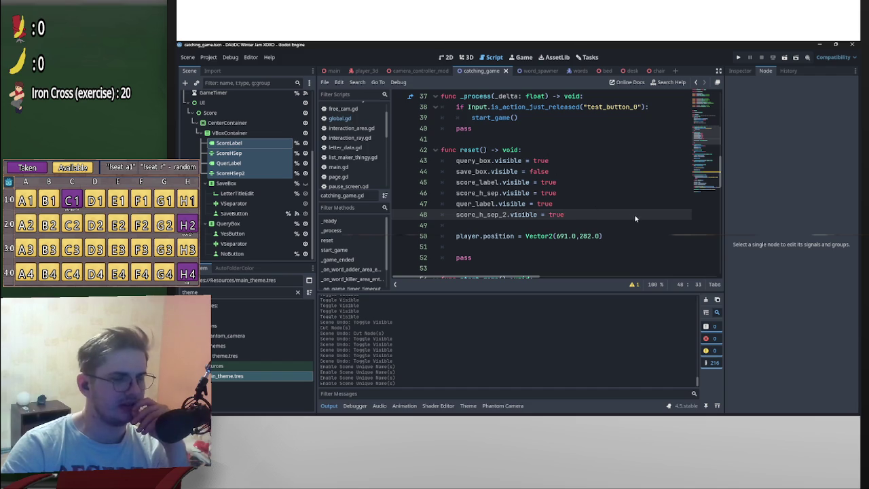
- Connect YesButton's pressed signal to a new _on_yes_button_pressed function
click(253, 234)
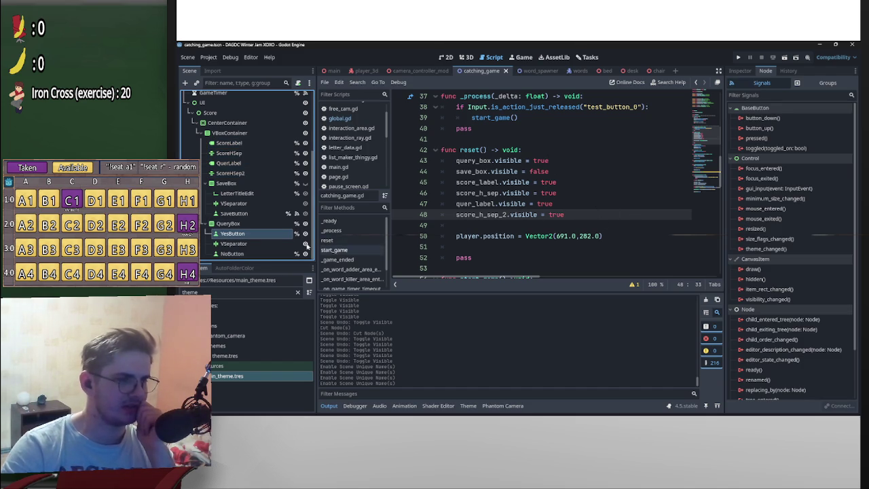
double_click(767, 138)
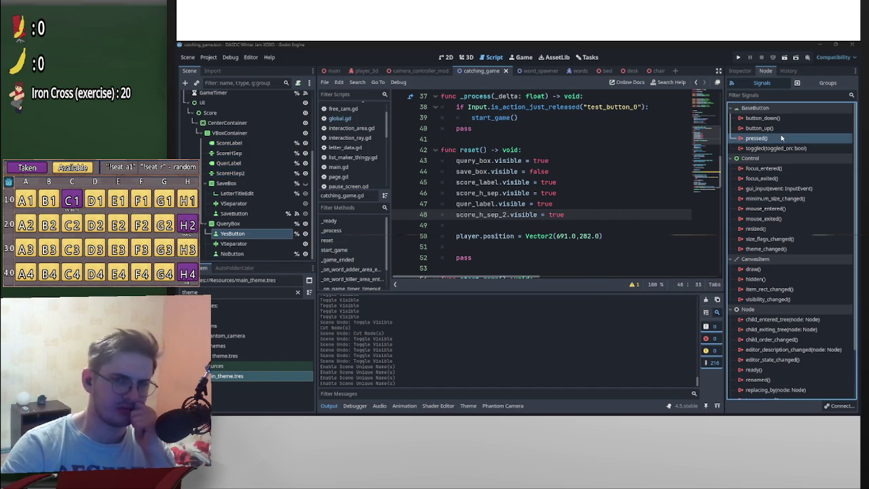
click(502, 309)
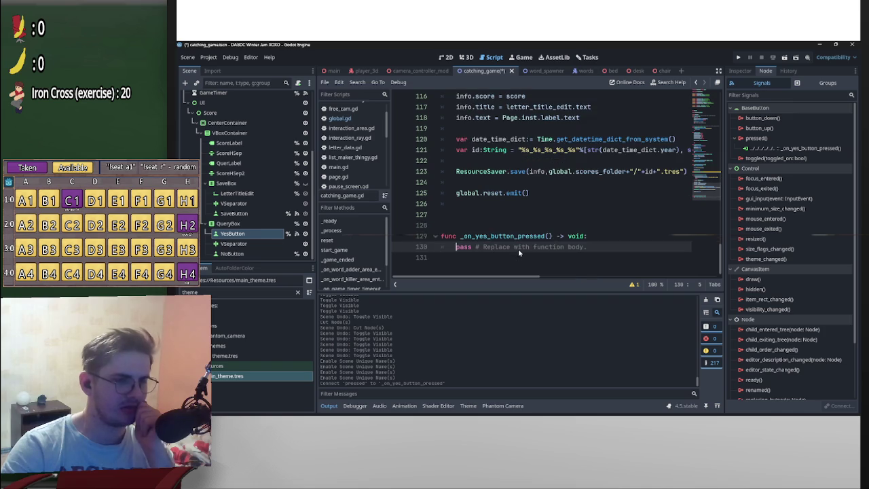
- Connect NoButton's pressed signal to _on_no_button_pressed and copy the global.reset.emit() call
click(263, 255)
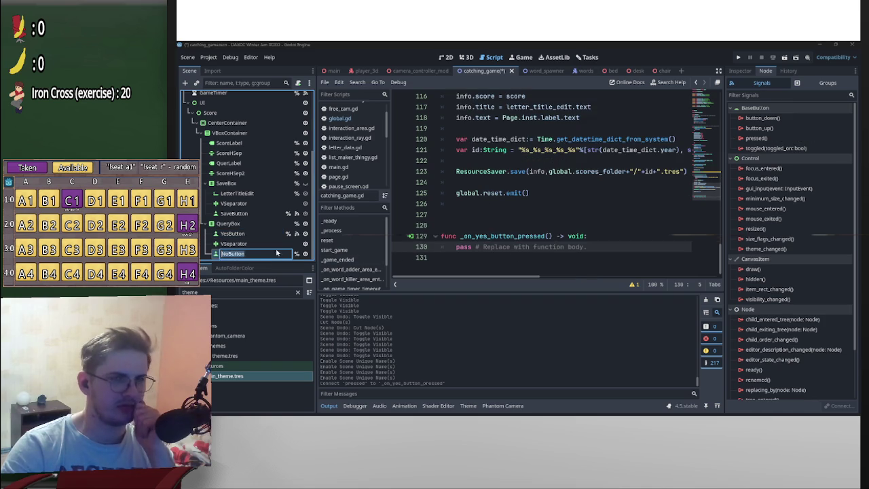
click(788, 139)
double_click(760, 139)
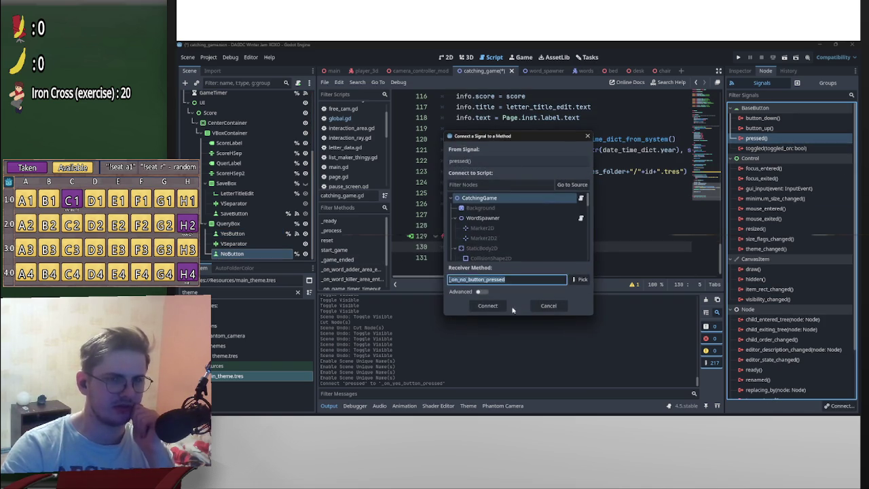
click(489, 305)
drag(549, 195, 457, 195)
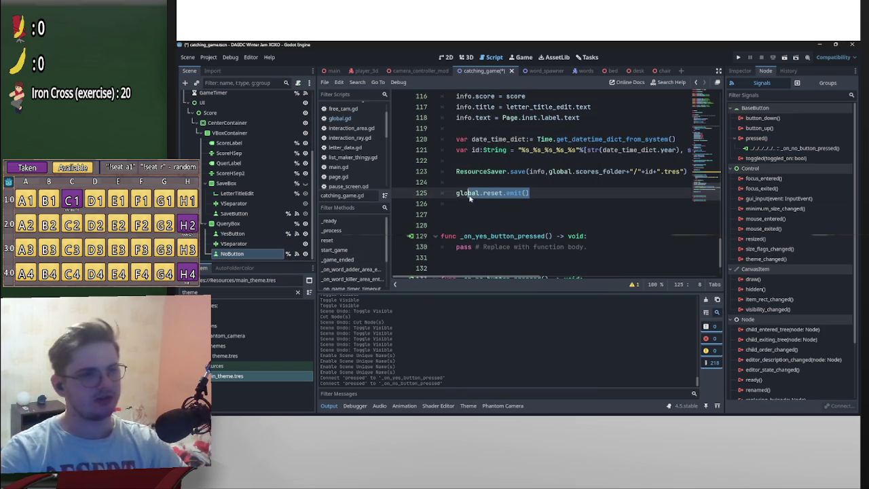
key(ctrl+c)
scroll(475, 218, down, 2)
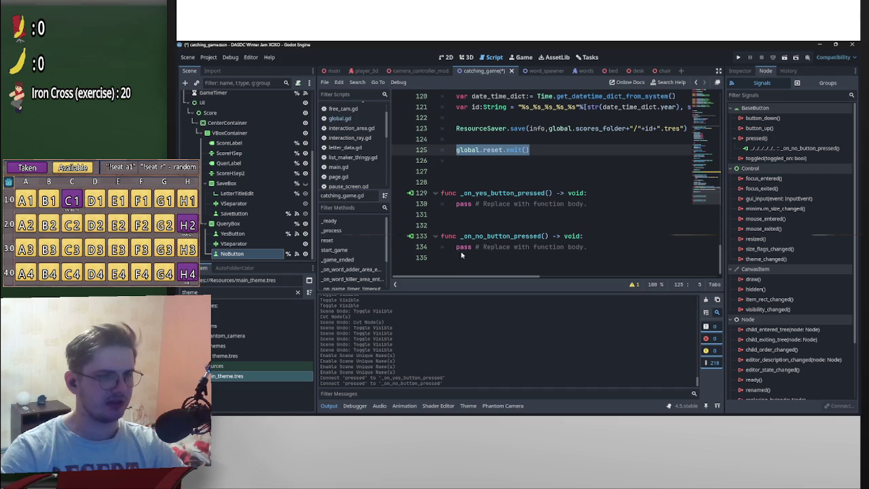
- Paste global.reset.emit() into the No handler and add a line above pass in the Yes handler
drag(456, 246, 680, 245)
key(ctrl+v)
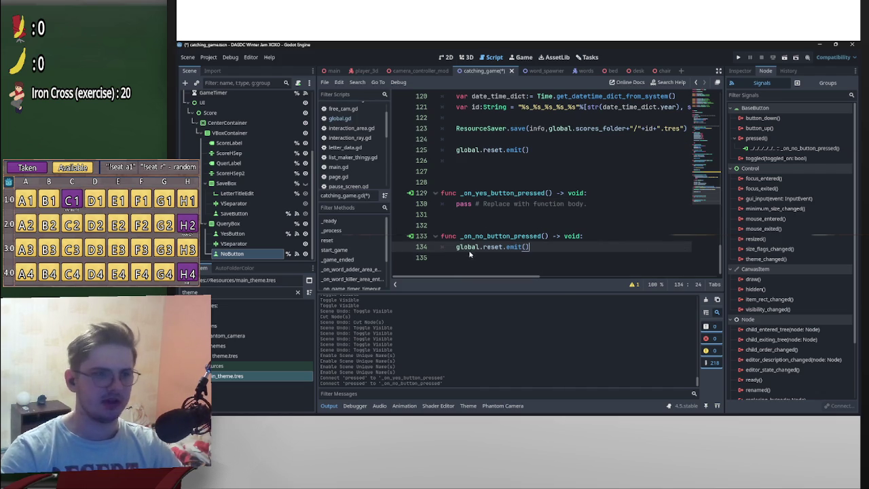
click(454, 210)
key(Return)
- Copy the query_box, save_box and score visibility lines into _on_yes_button_pressed
scroll(505, 205, up, 10)
scroll(505, 205, up, 10)
mouse_move(569, 247)
mouse_down()
mouse_move(450, 195)
mouse_move(458, 192)
mouse_up()
scroll(462, 199, down, 15)
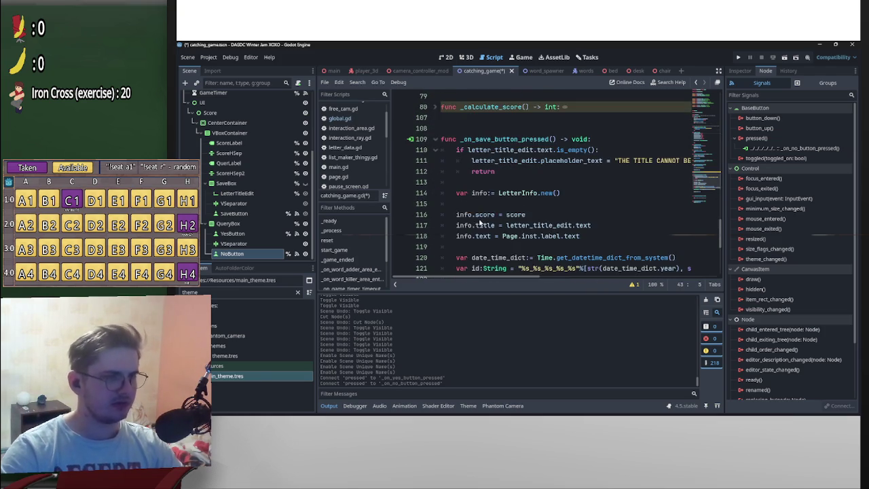
scroll(480, 222, down, 5)
click(504, 193)
key(ctrl+v)
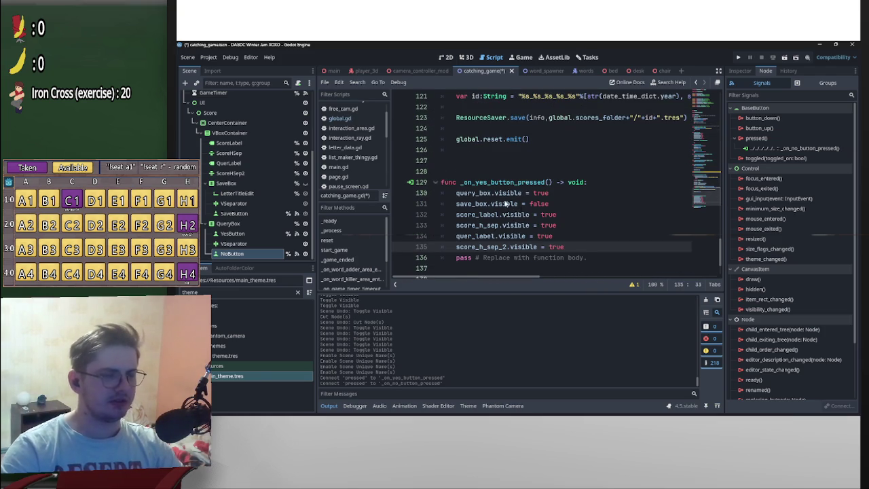
- Set the four score label and separator lines to visible = false
click(454, 214)
key(Return)
click(569, 225)
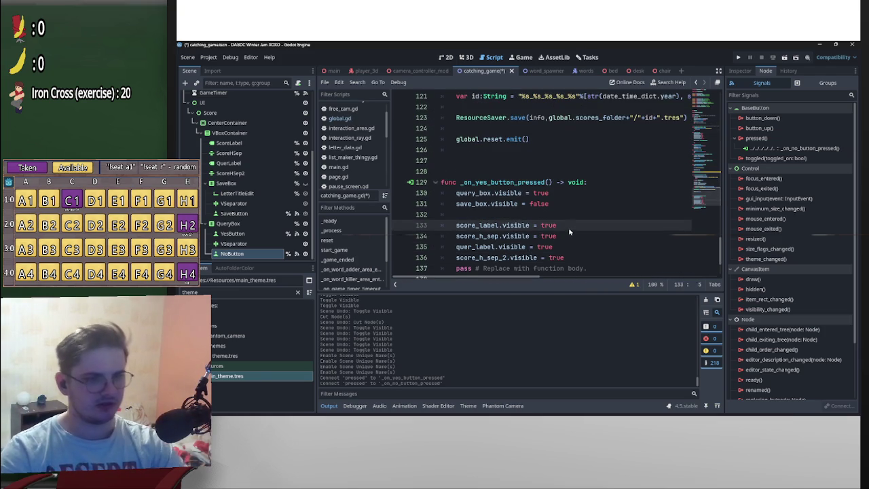
alt+click(570, 237)
alt+click(577, 257)
alt+click(575, 247)
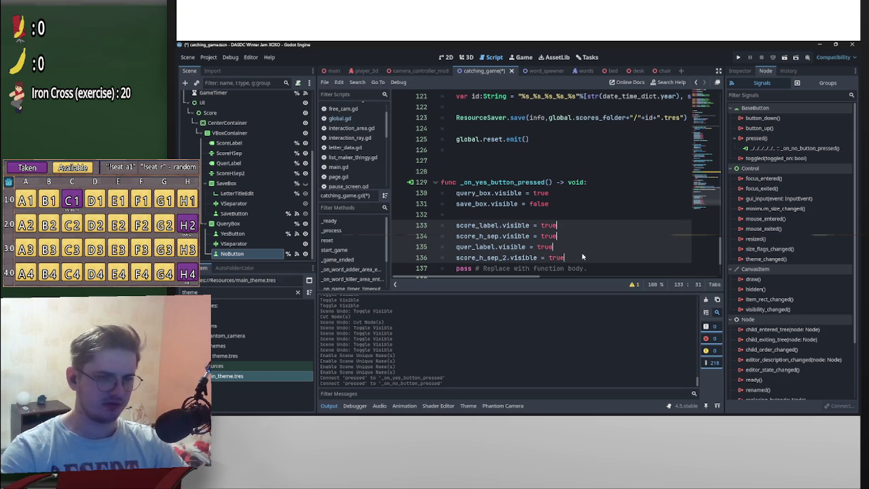
key(ctrl+BackSpace)
text(false)
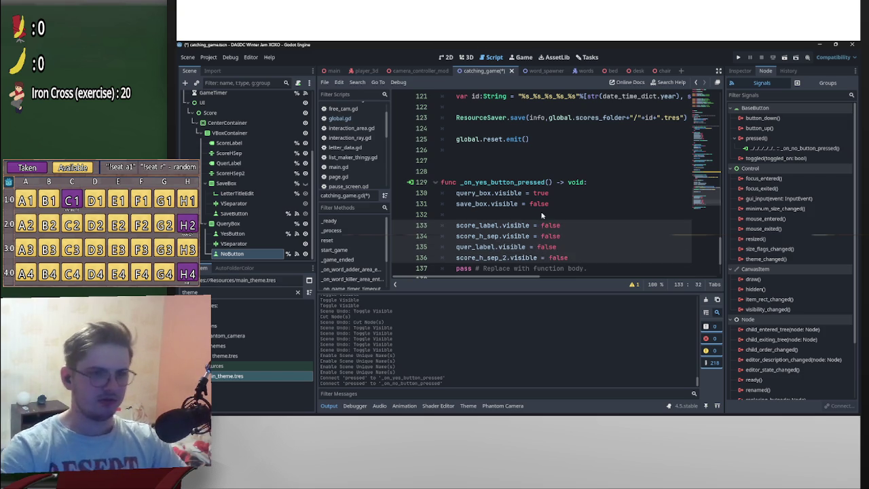
- Set save_box visible to true and query_box to false, then save the script
click(569, 207)
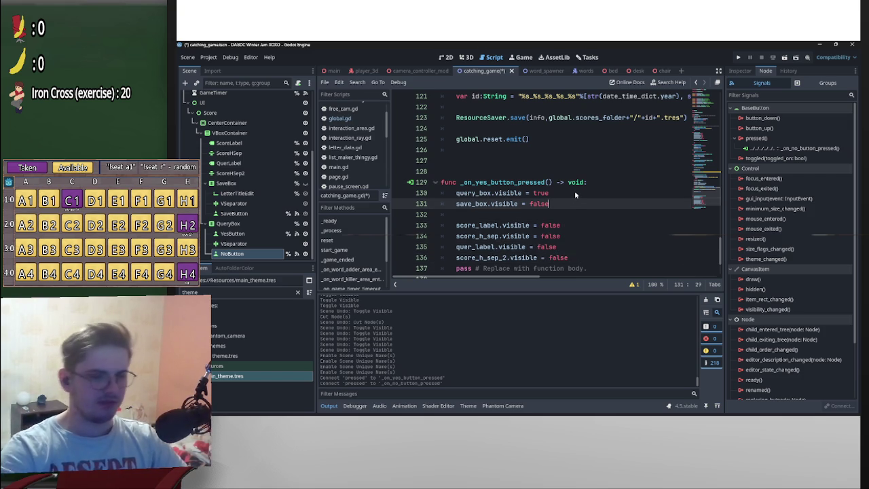
key(ctrl+BackSpace)
text(true)
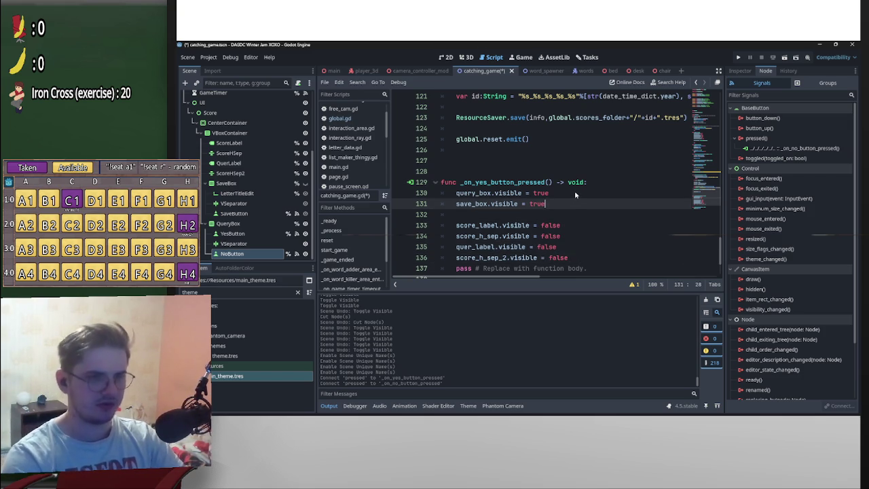
click(574, 190)
key(ctrl+BackSpace)
text(false)
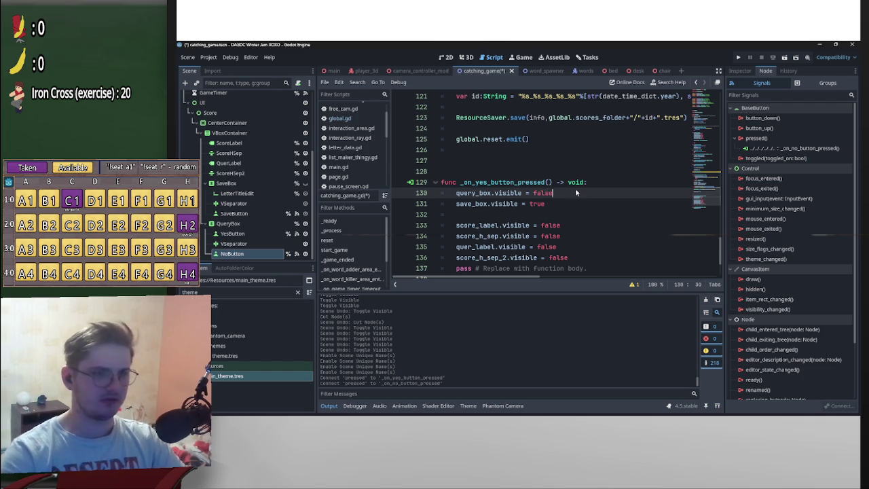
click(597, 164)
key(ctrl+s)
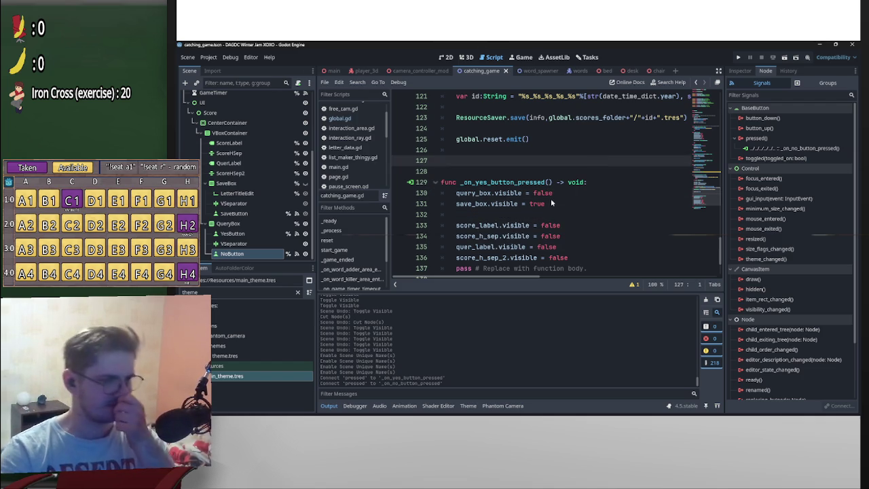
- Delete the pass placeholder from the Yes handler and add a blank line after the reset call
scroll(628, 224, down, 2)
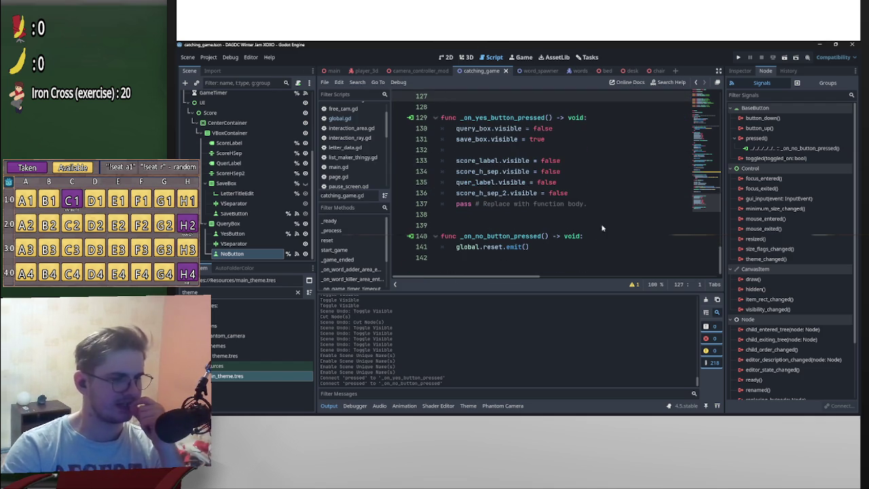
drag(456, 204, 677, 207)
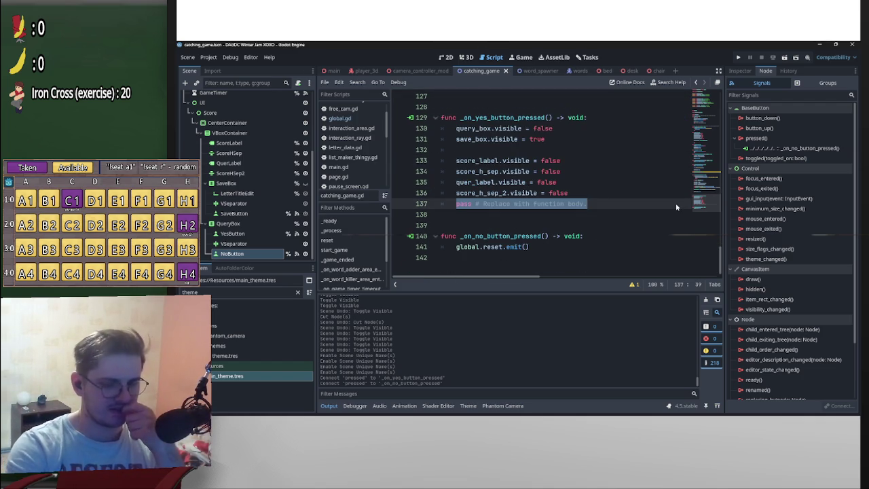
key(BackSpace)
key(Down)
key(Down)
key(Down)
key(End)
key(Return)
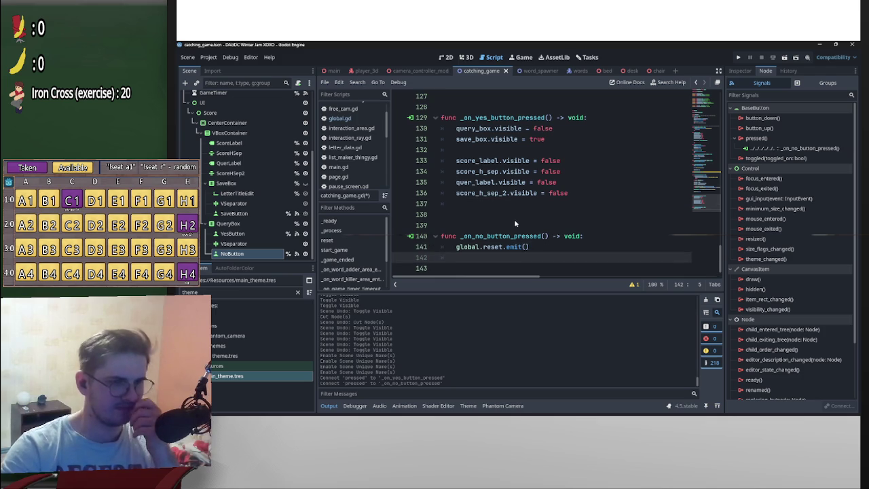
click(573, 203)
scroll(643, 189, up, 4)
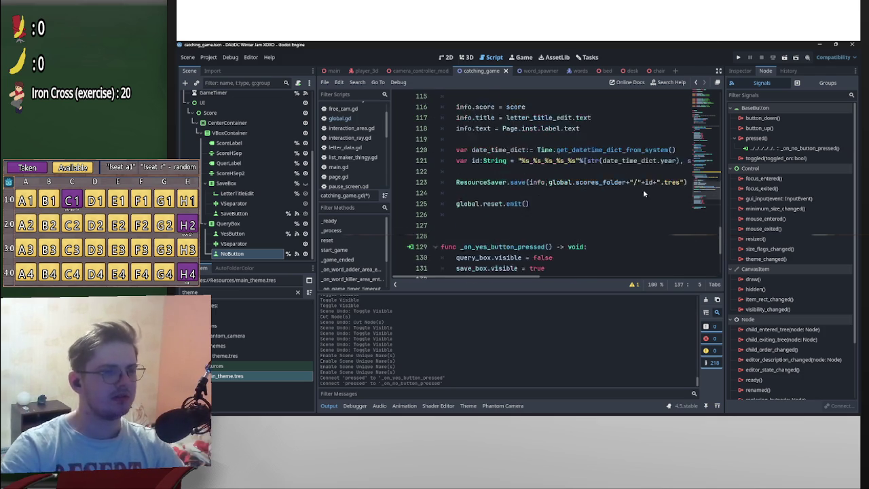
- Delete the extra blank line 128 above _on_yes_button_pressed
scroll(577, 217, down, 4)
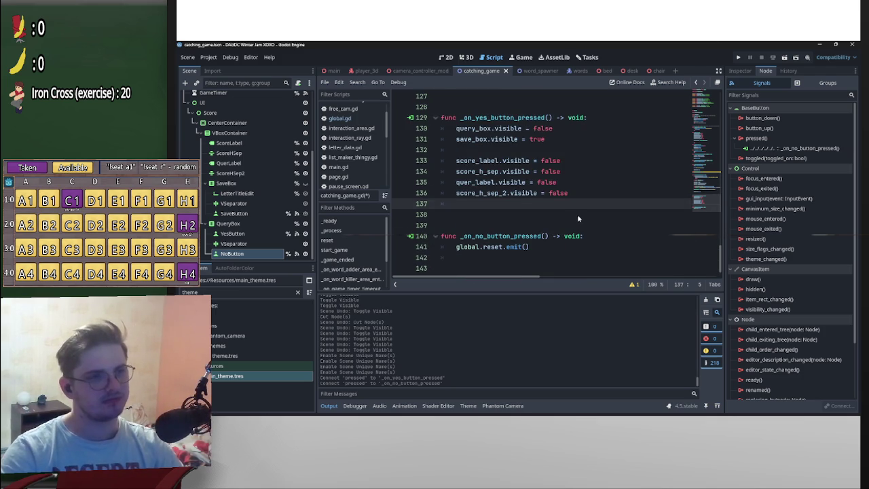
scroll(580, 216, up, 3)
scroll(585, 215, down, 3)
scroll(588, 213, up, 3)
scroll(514, 224, up, 1)
scroll(557, 214, down, 3)
scroll(586, 211, up, 3)
scroll(579, 218, up, 3)
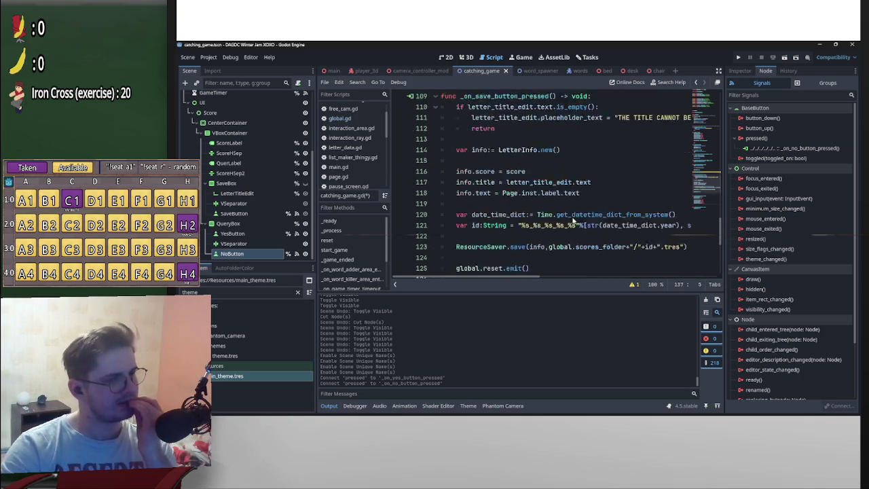
scroll(489, 173, down, 4)
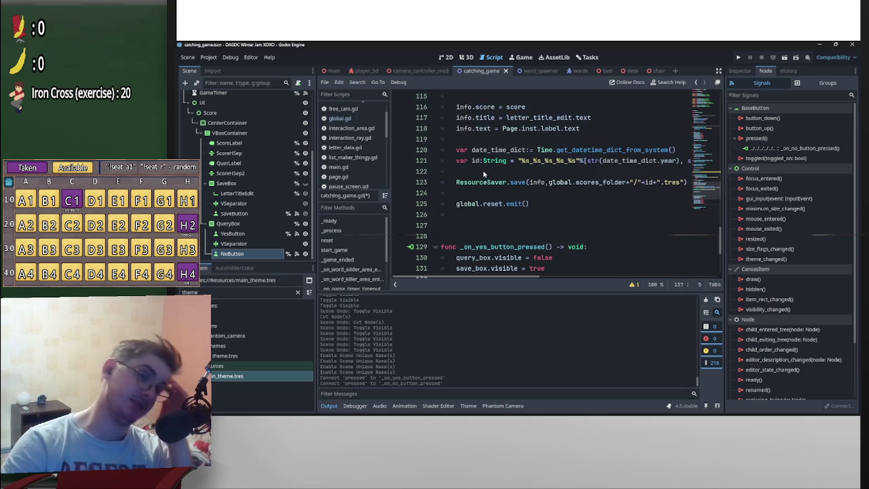
scroll(560, 184, up, 2)
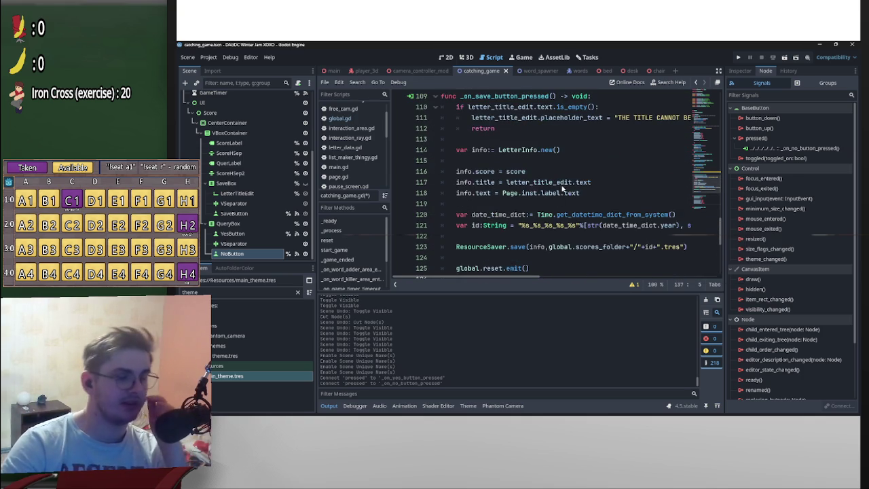
scroll(529, 193, down, 2)
click(479, 203)
key(BackSpace)
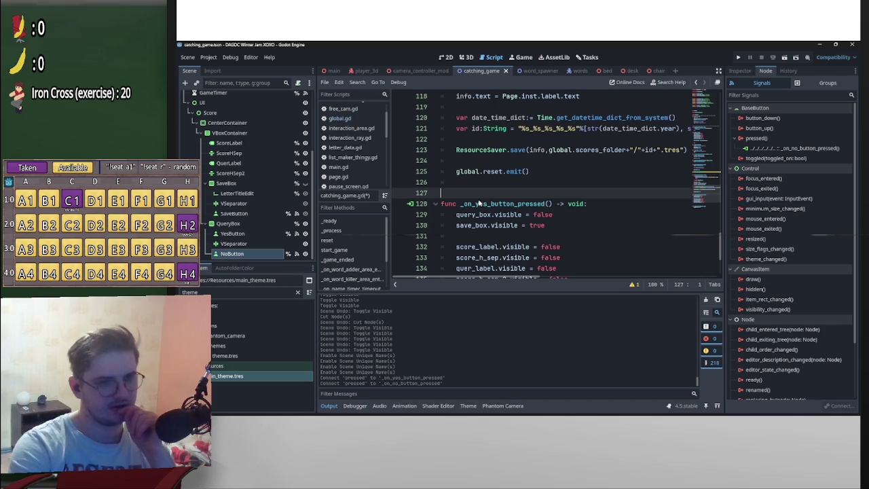
- Review the script, select the game_ended.emit() line, then switch to the main scene's main.gd
scroll(532, 228, up, 3)
scroll(531, 228, up, 3)
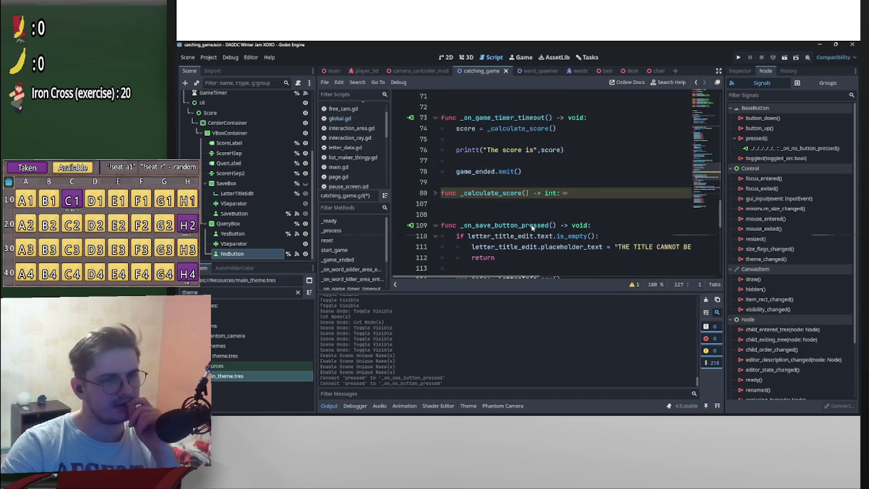
scroll(531, 228, down, 1)
scroll(269, 228, up, 2)
scroll(278, 224, down, 2)
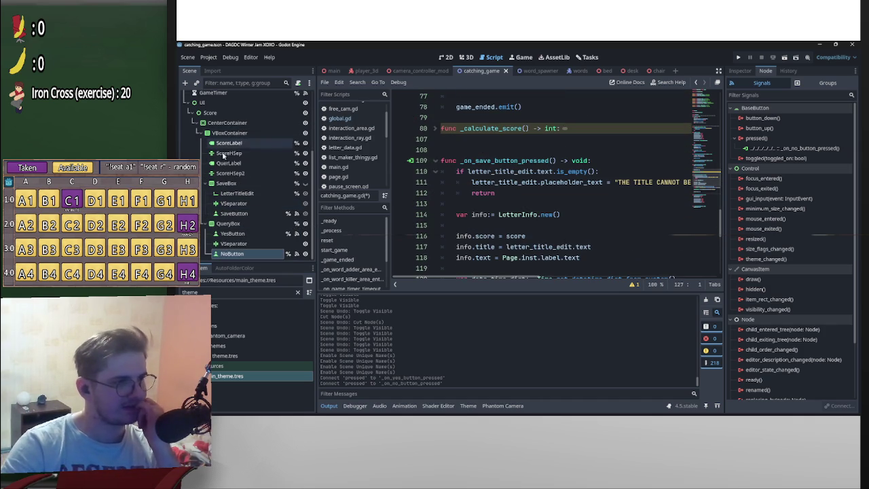
scroll(548, 226, up, 3)
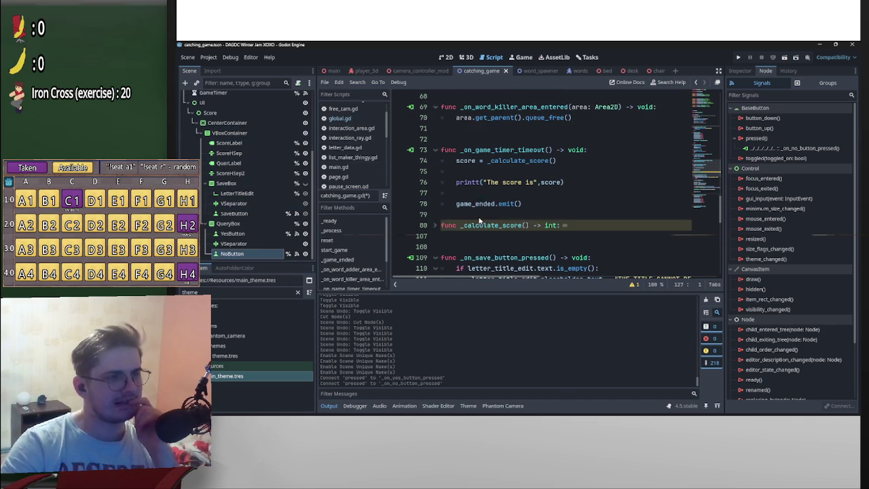
scroll(627, 240, up, 8)
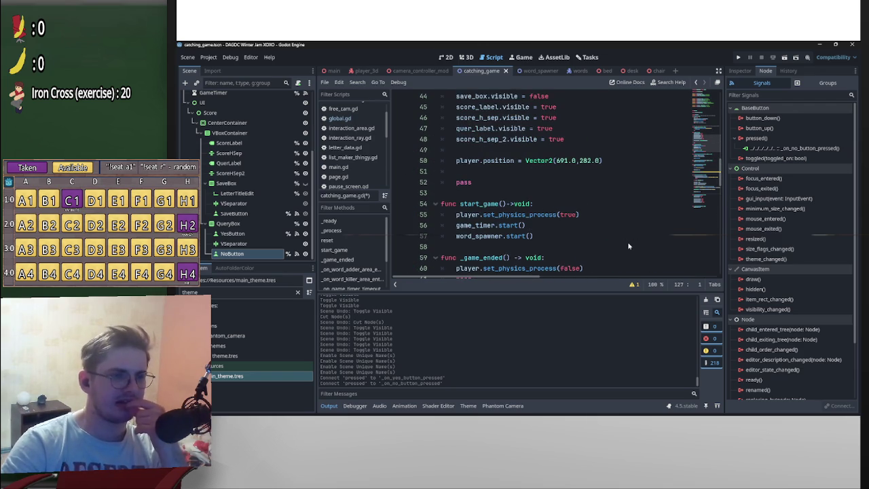
scroll(628, 246, down, 2)
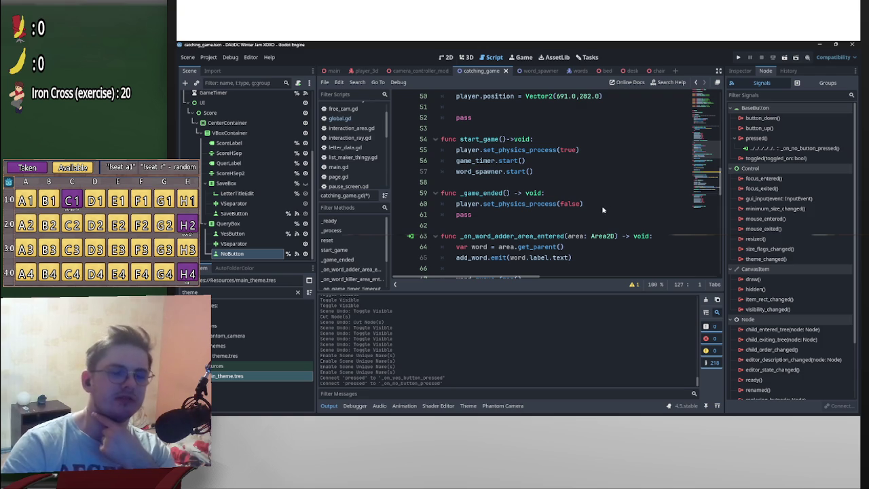
scroll(600, 205, up, 1)
scroll(600, 204, down, 2)
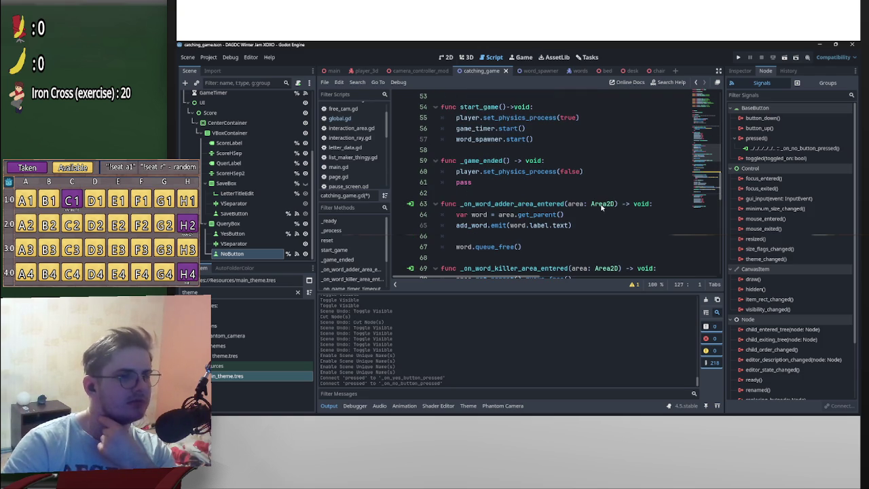
scroll(597, 206, down, 5)
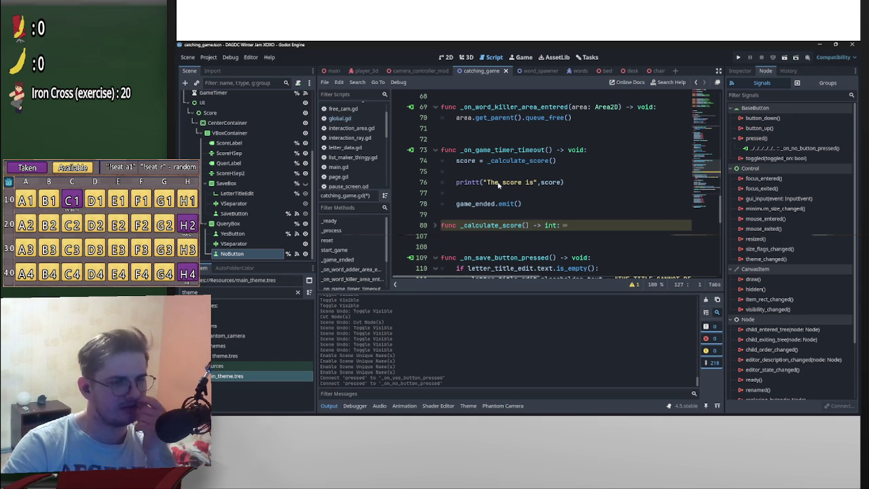
scroll(519, 190, up, 3)
scroll(516, 200, down, 3)
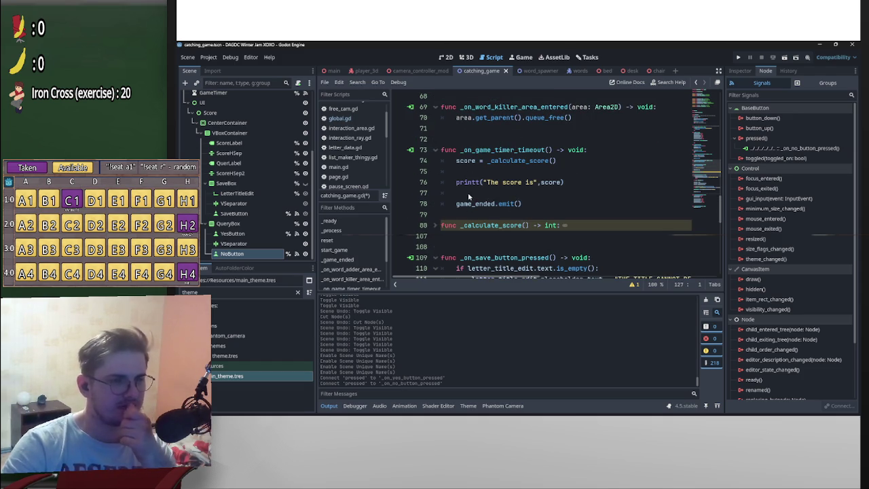
scroll(497, 200, down, 3)
scroll(498, 201, up, 2)
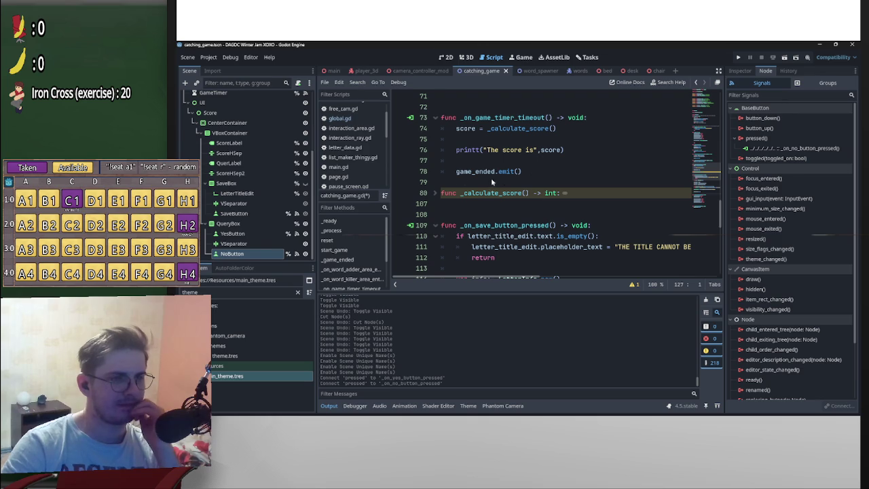
scroll(558, 214, up, 2)
scroll(558, 213, up, 1)
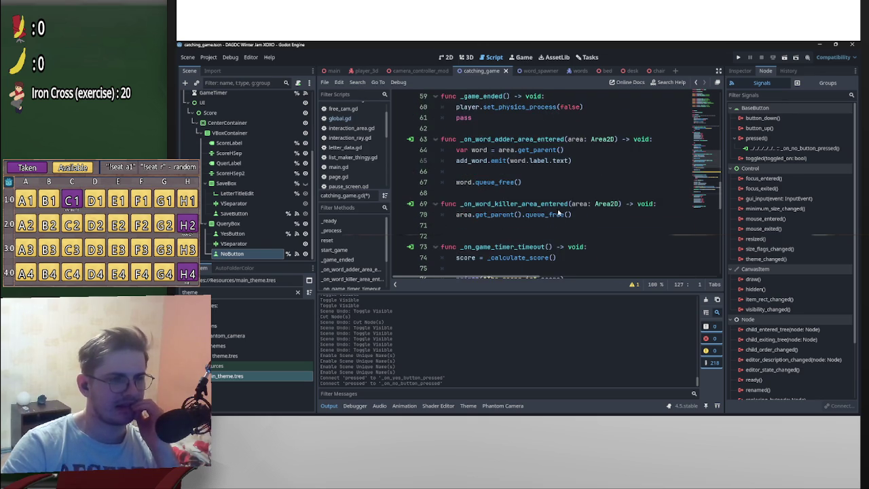
scroll(544, 231, down, 2)
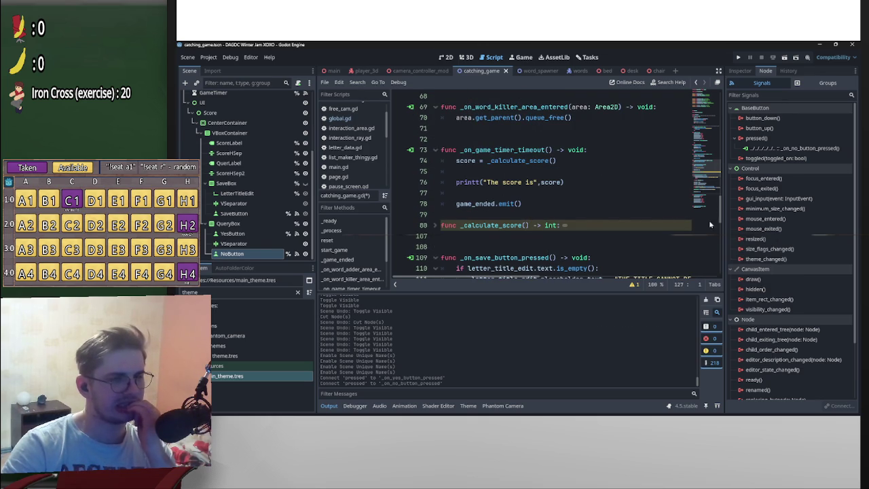
scroll(563, 183, down, 1)
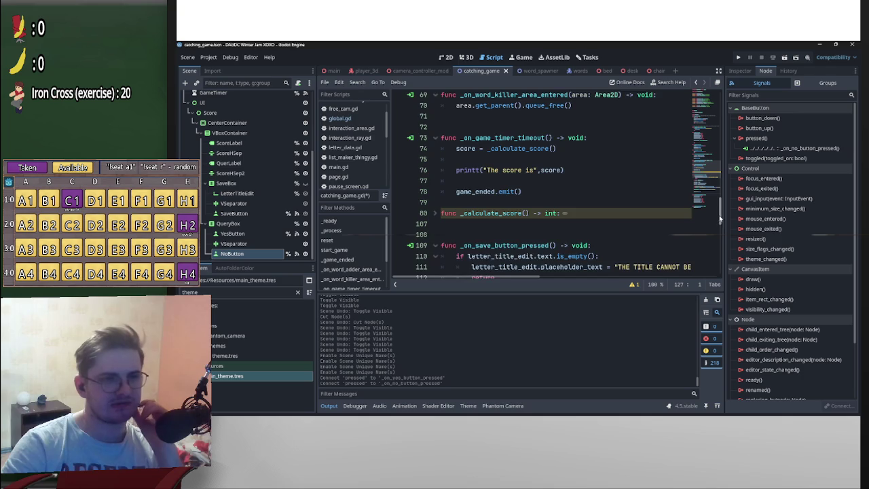
drag(552, 169, 432, 167)
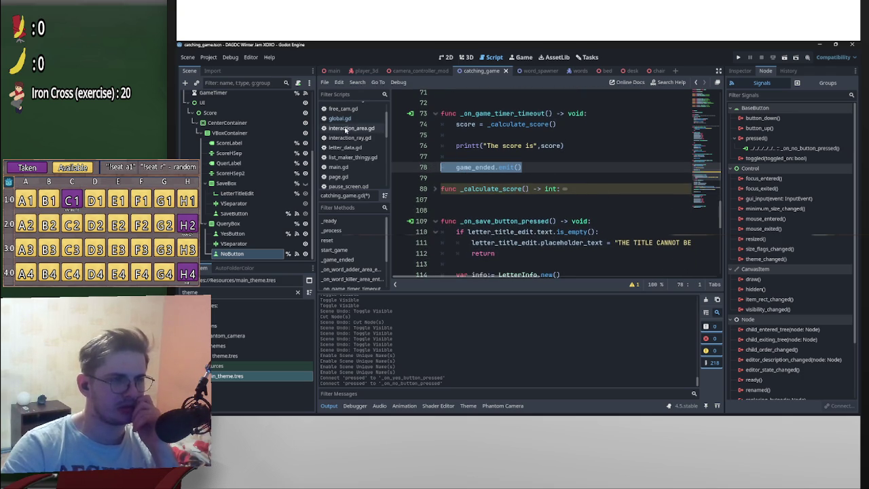
click(333, 71)
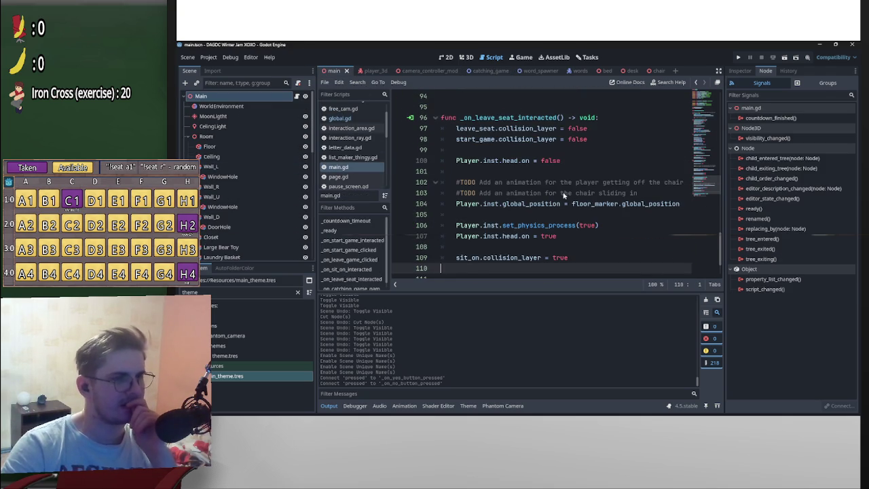
scroll(560, 196, down, 2)
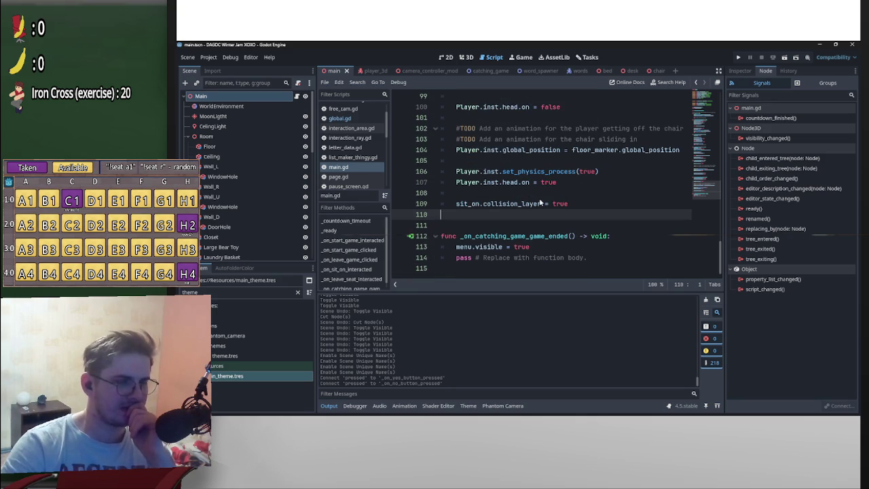
scroll(552, 212, up, 3)
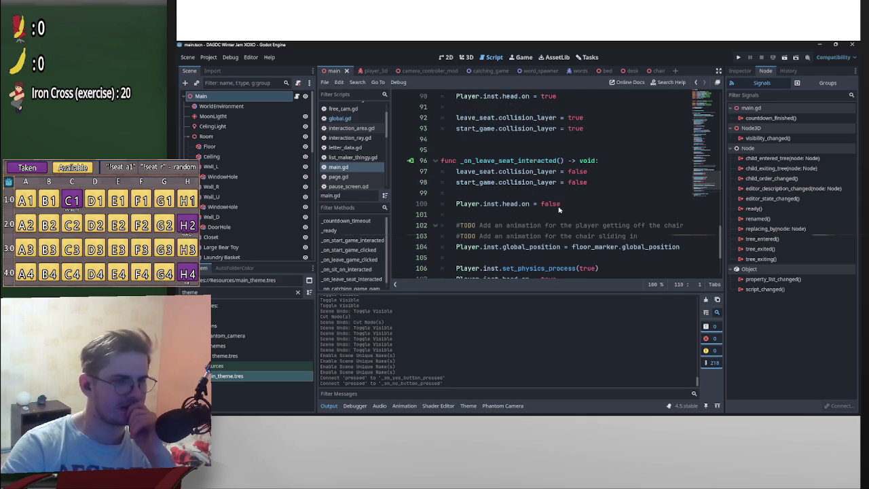
scroll(559, 210, up, 20)
scroll(608, 231, down, 14)
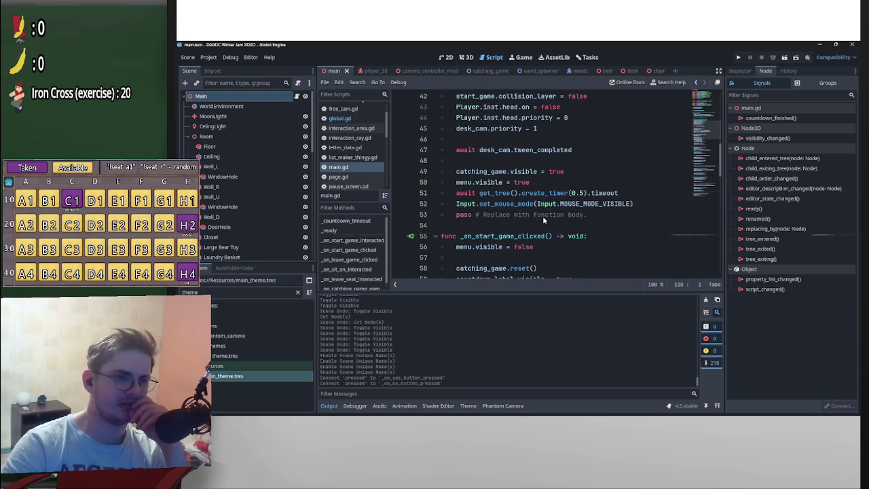
scroll(543, 216, up, 2)
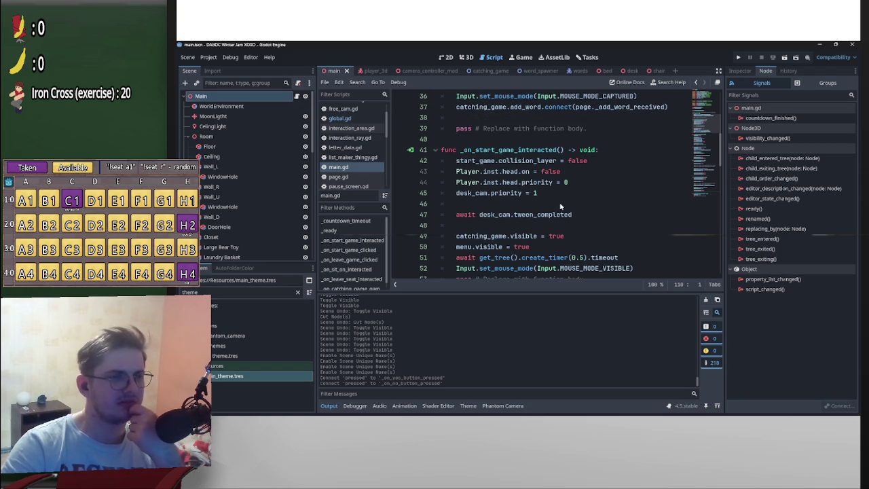
scroll(561, 206, down, 1)
scroll(562, 227, up, 10)
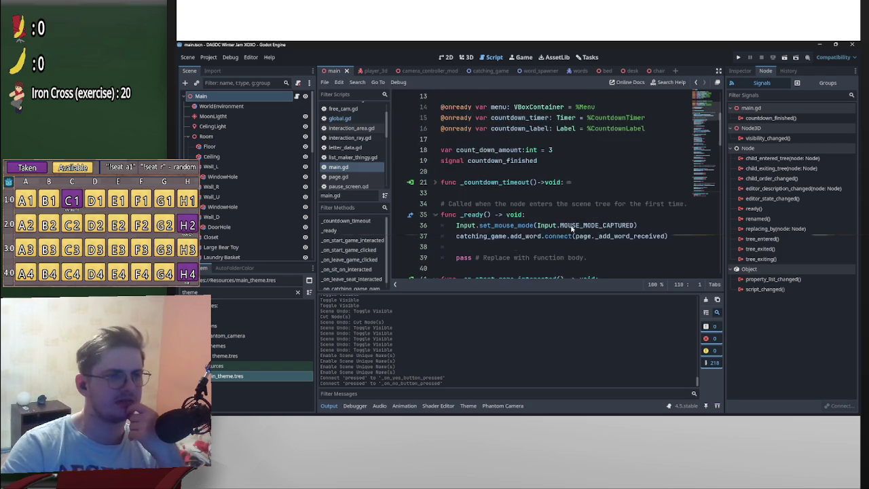
scroll(550, 222, down, 6)
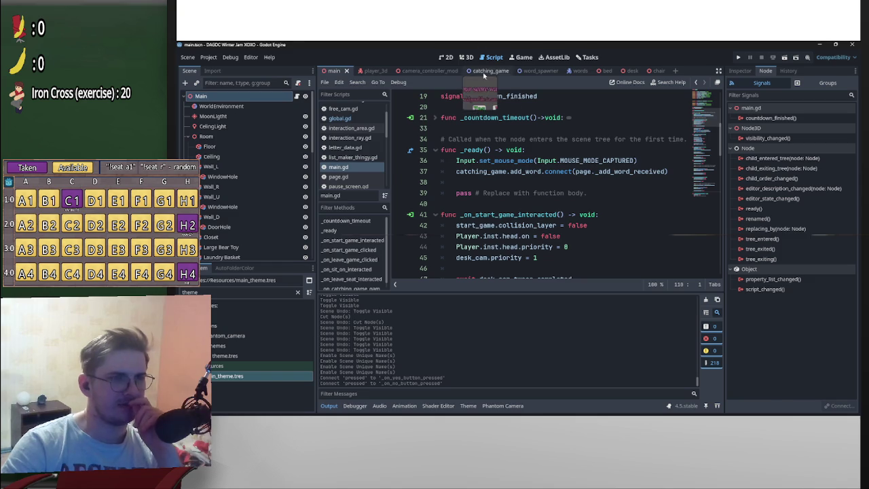
- Check the global.reset.connect(reset) line in _ready and save catching_game.gd
click(490, 71)
scroll(601, 207, up, 8)
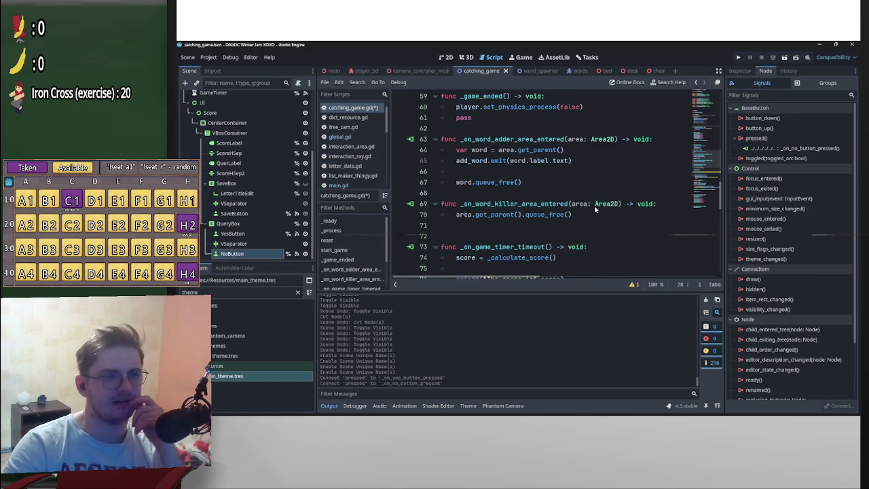
scroll(601, 207, up, 8)
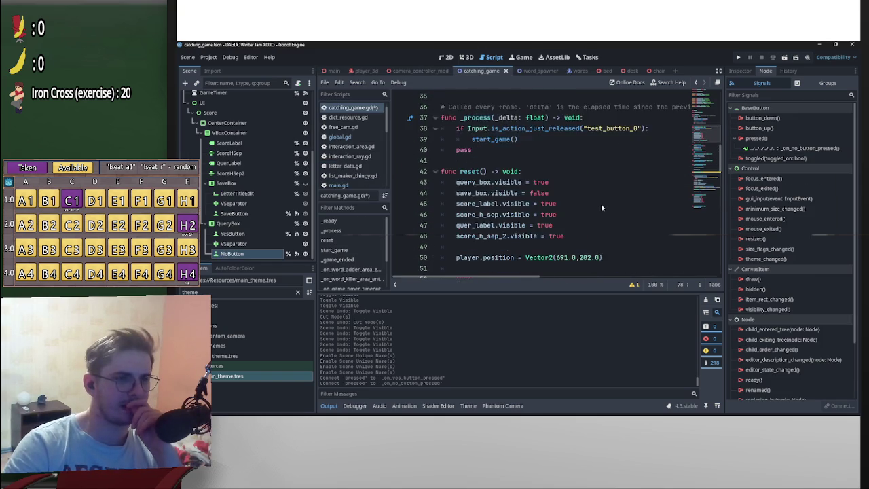
click(604, 193)
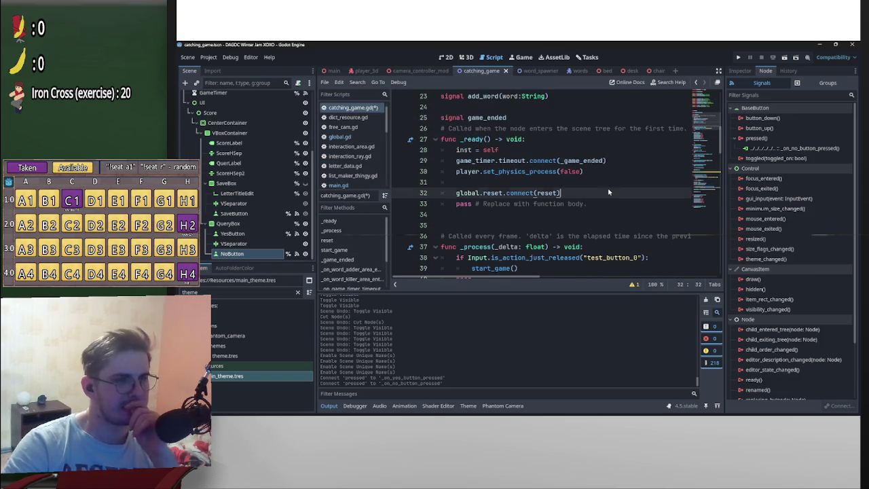
key(ctrl+s)
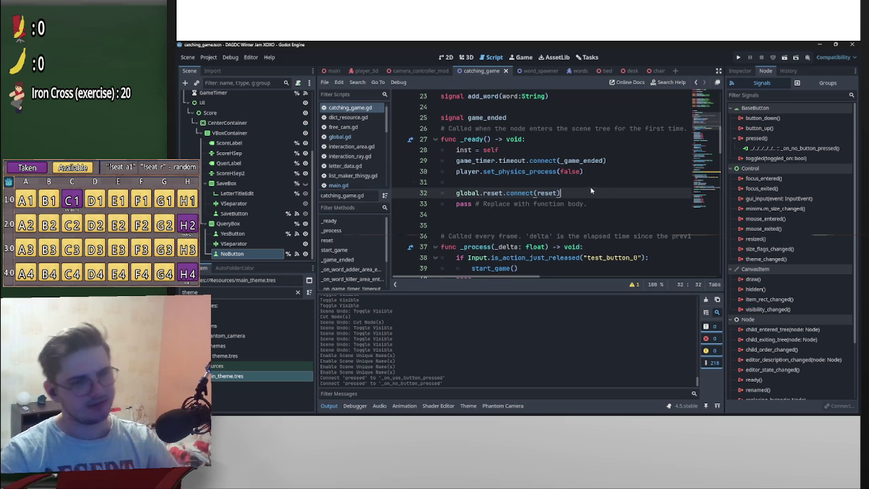
scroll(596, 193, down, 11)
scroll(596, 194, down, 3)
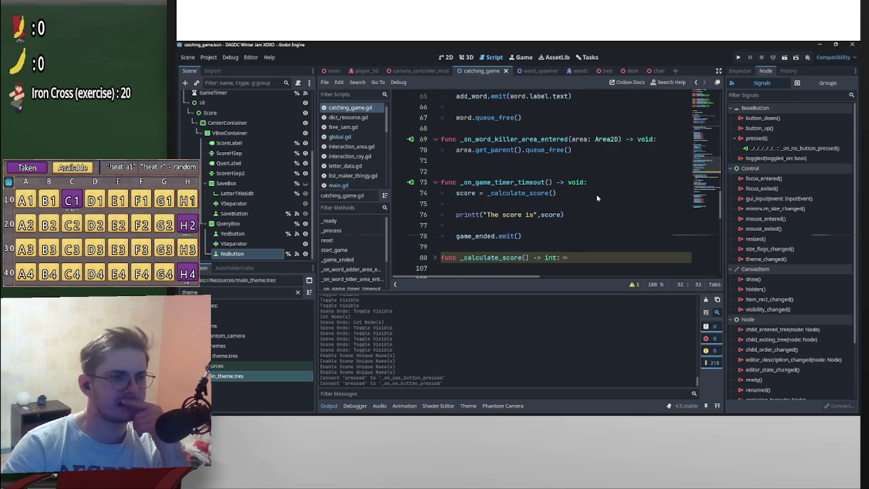
scroll(596, 194, down, 3)
scroll(517, 183, up, 2)
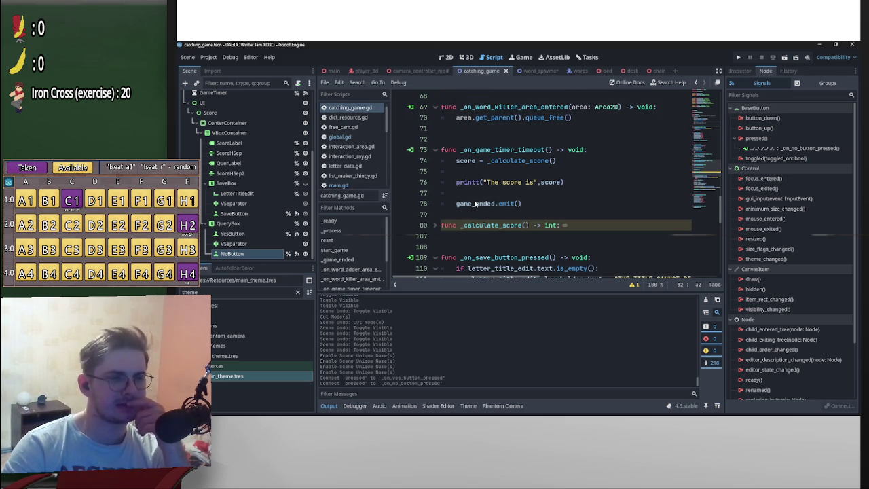
- Compare the main and catching_game scenes, inspecting the CatchingGame root's signals
click(329, 71)
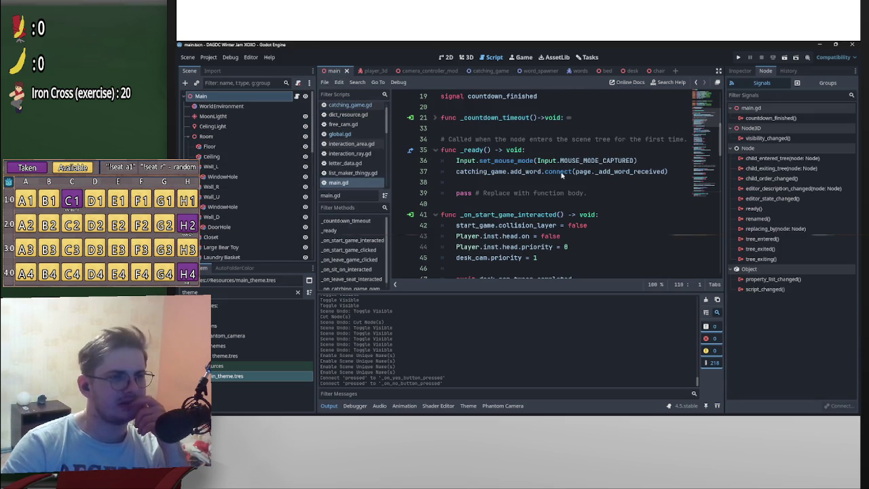
scroll(619, 191, down, 5)
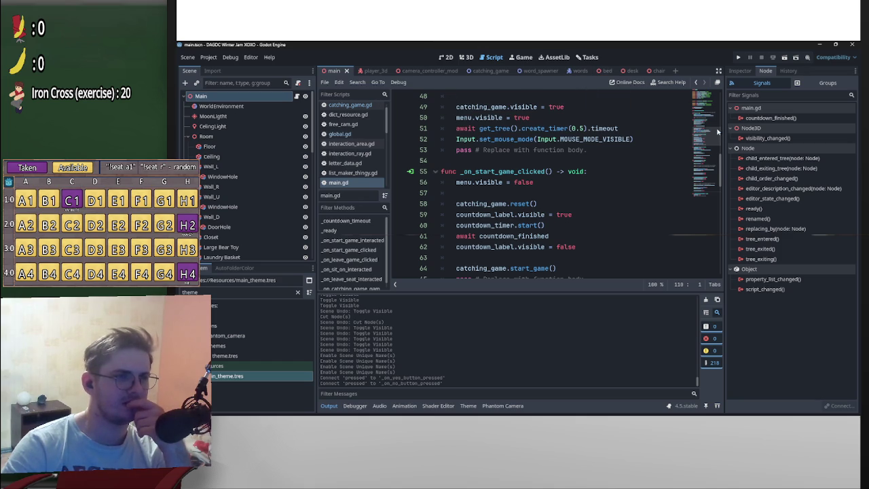
scroll(720, 169, up, 8)
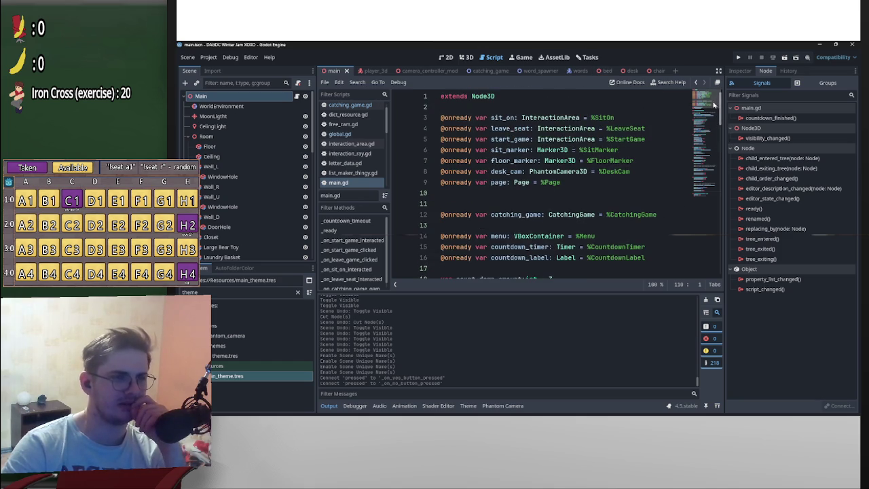
click(489, 71)
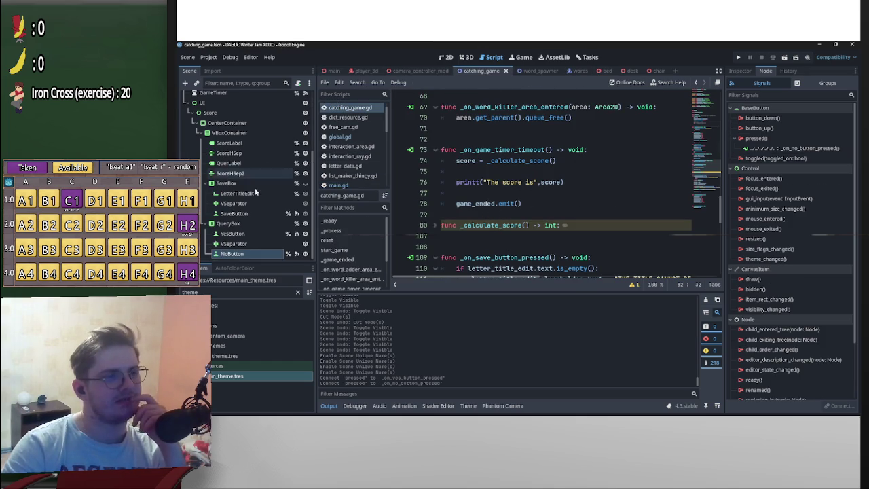
scroll(257, 169, up, 5)
click(258, 97)
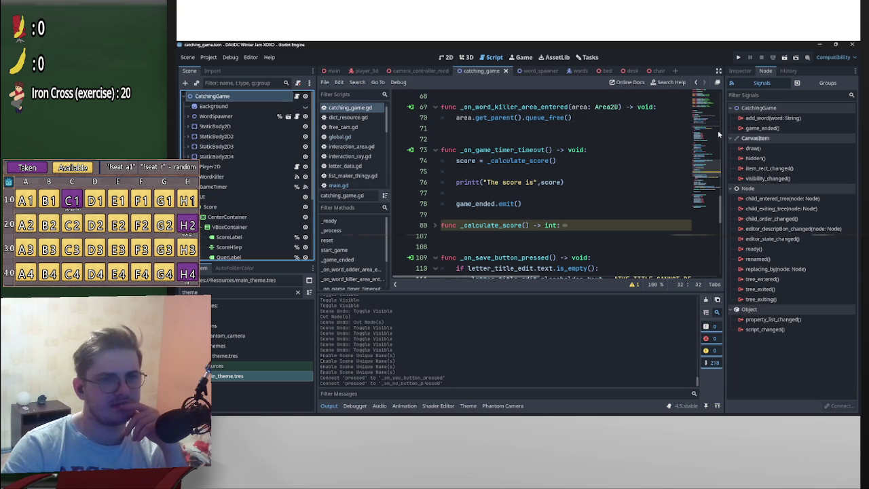
click(325, 71)
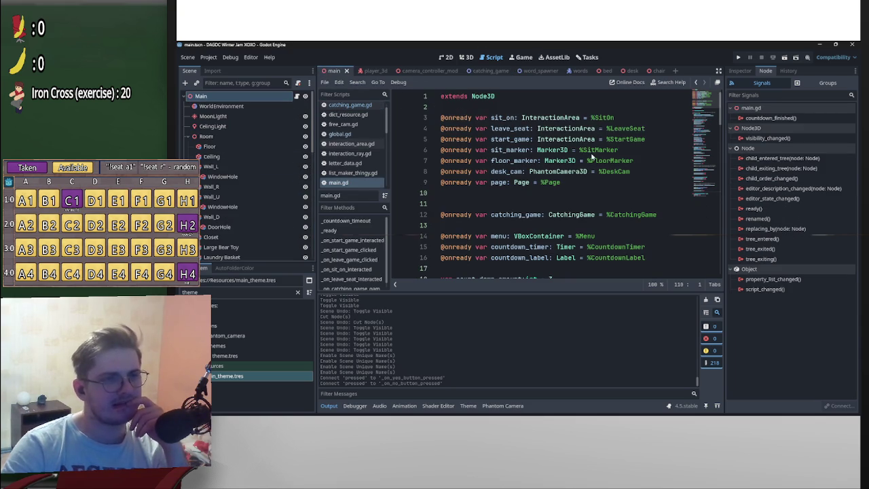
scroll(469, 139, down, 10)
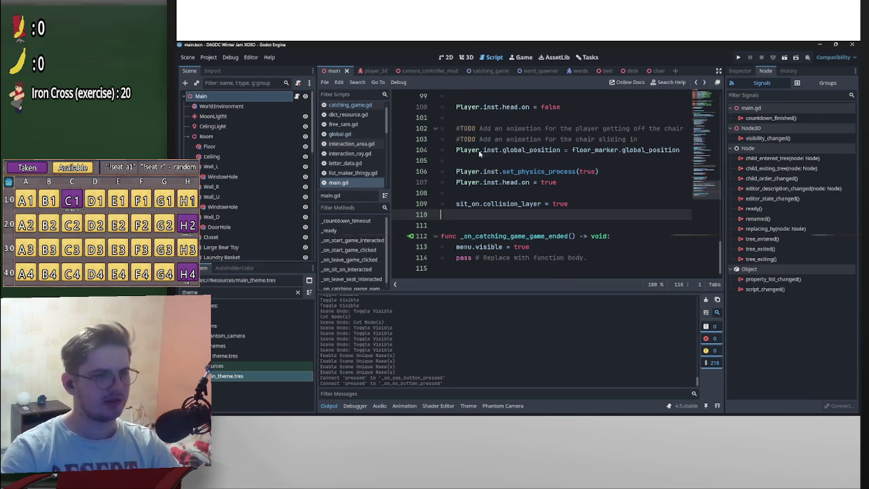
key(ctrl+z)
key(ctrl+z)
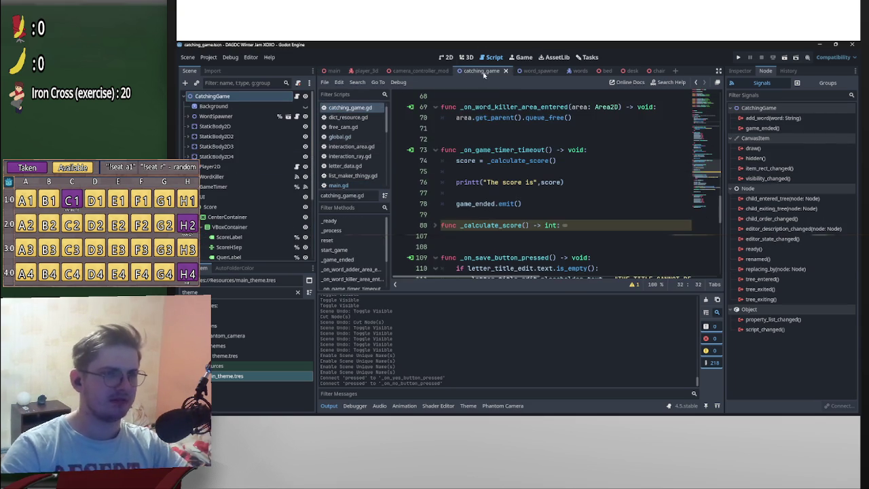
- Search all project scripts for game_ended.connect, finding no results
double_click(459, 205)
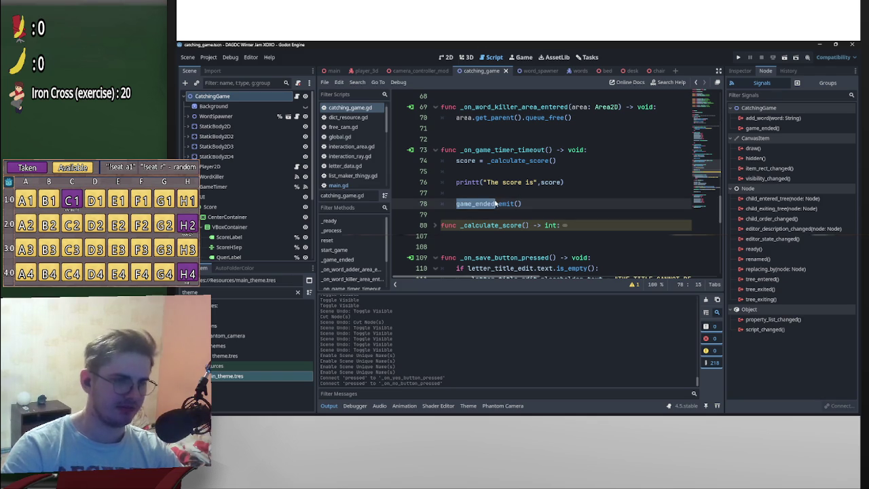
key(ctrl+z)
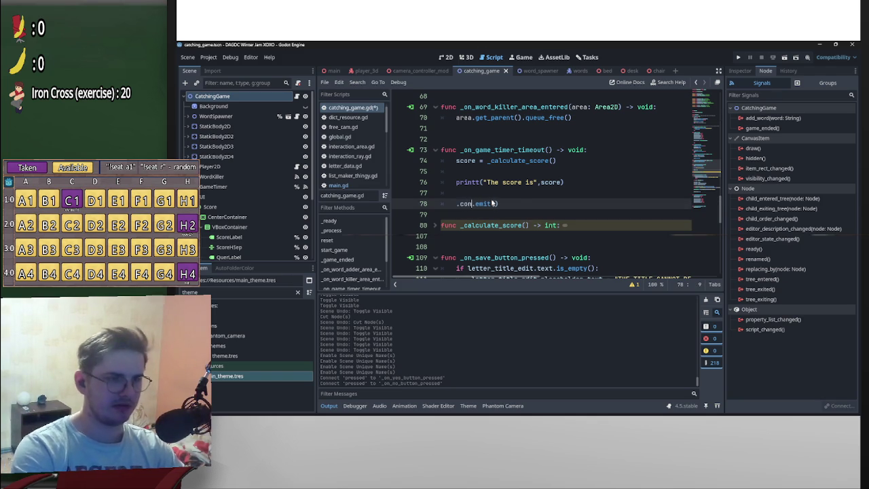
key(ctrl+s)
key(ctrl+shift+f)
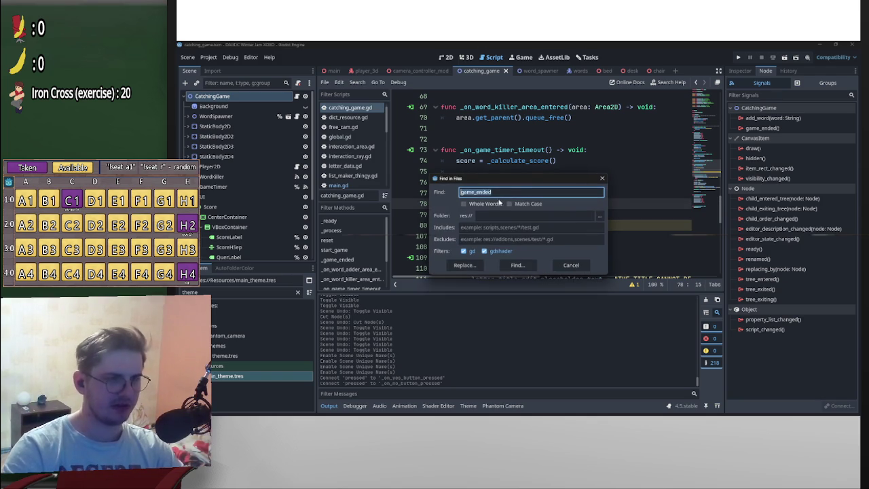
text(ect)
key(Return)
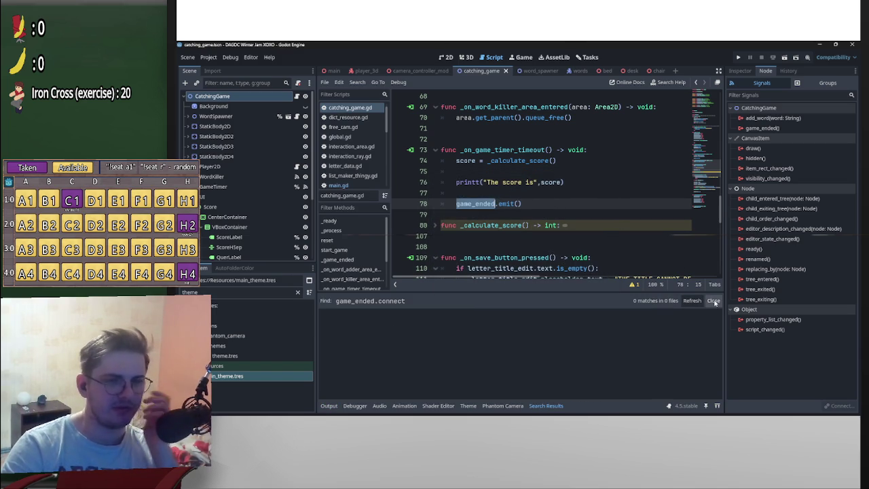
click(713, 301)
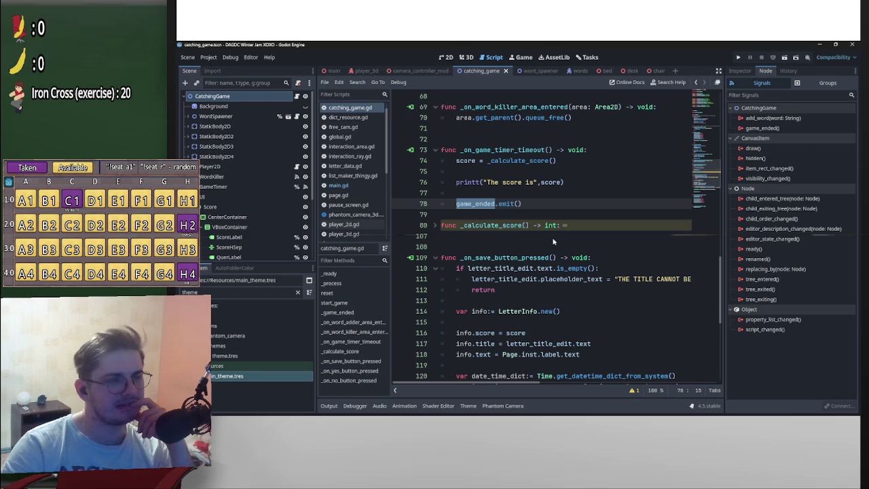
- Delete the game_ended.emit() call on line 78 and select the Score node
click(534, 203)
key(shift+Home)
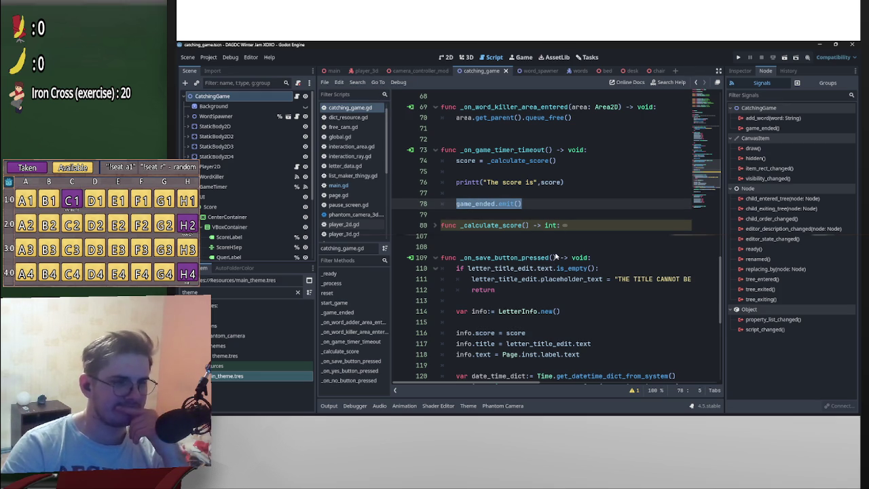
key(BackSpace)
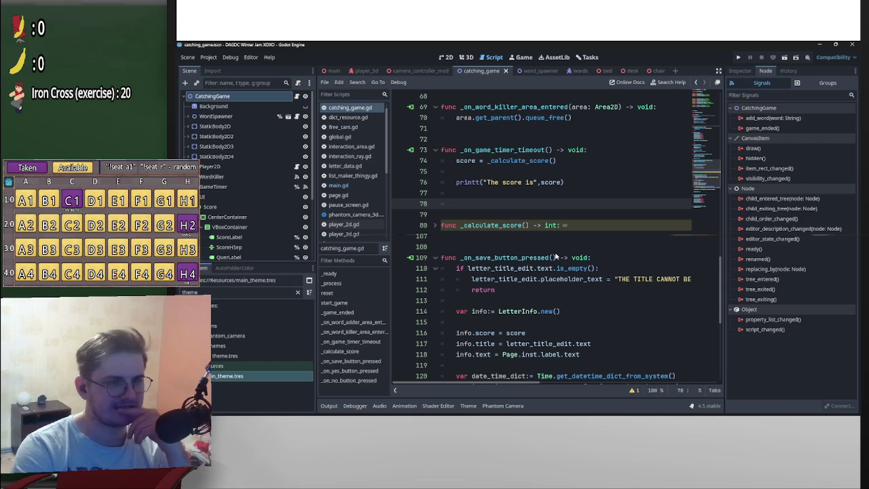
click(244, 207)
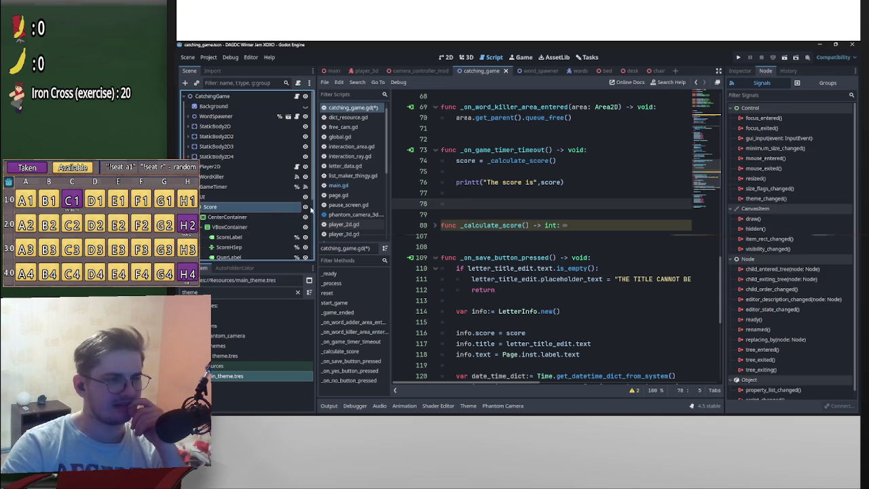
scroll(512, 238, up, 8)
scroll(512, 237, up, 14)
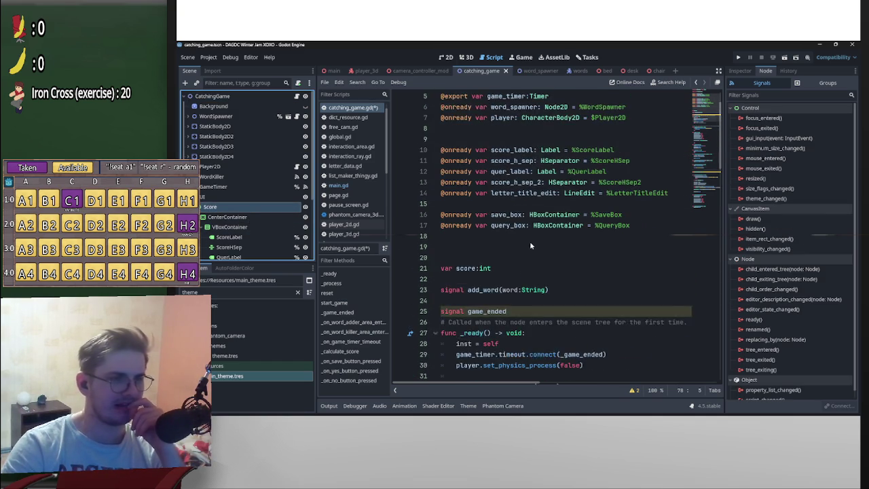
right_click(239, 208)
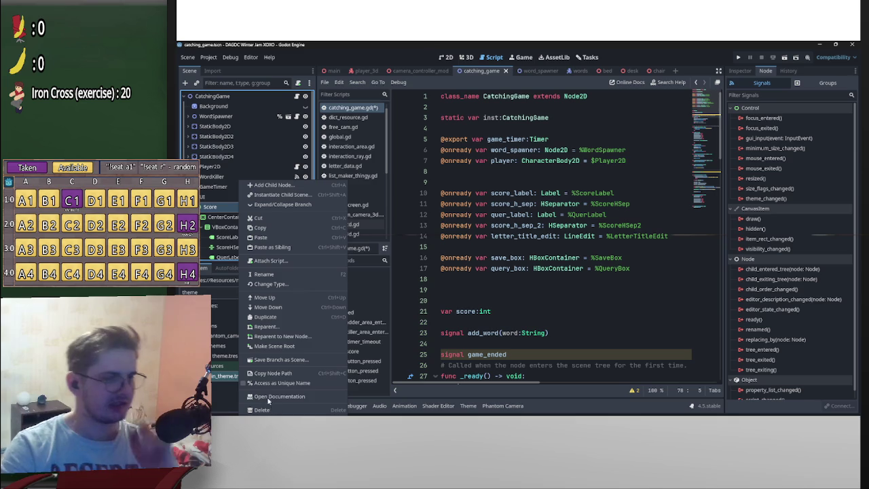
- Rename the Score node to ScoreUI and make it accessible as a unique name
key(F2)
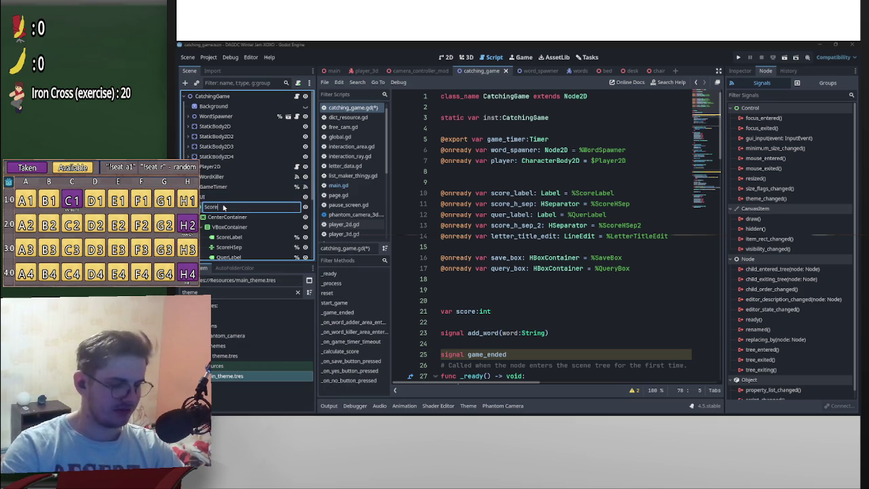
text(UI)
key(Return)
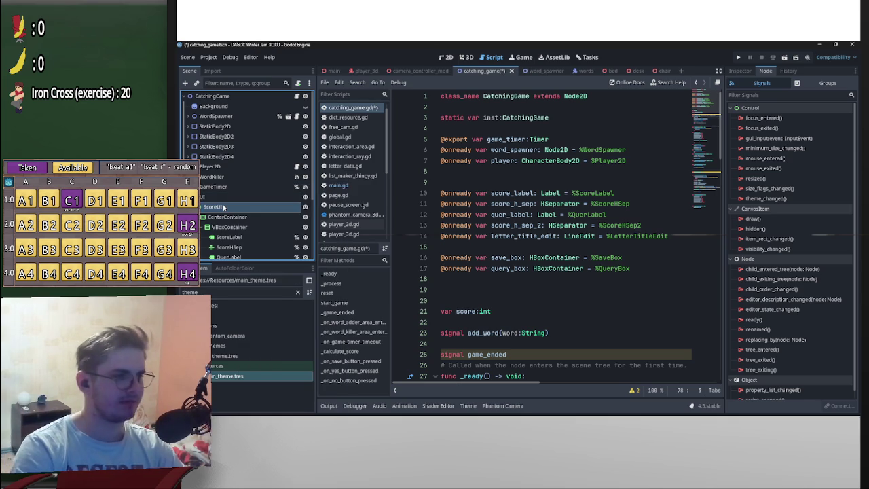
right_click(224, 207)
click(258, 385)
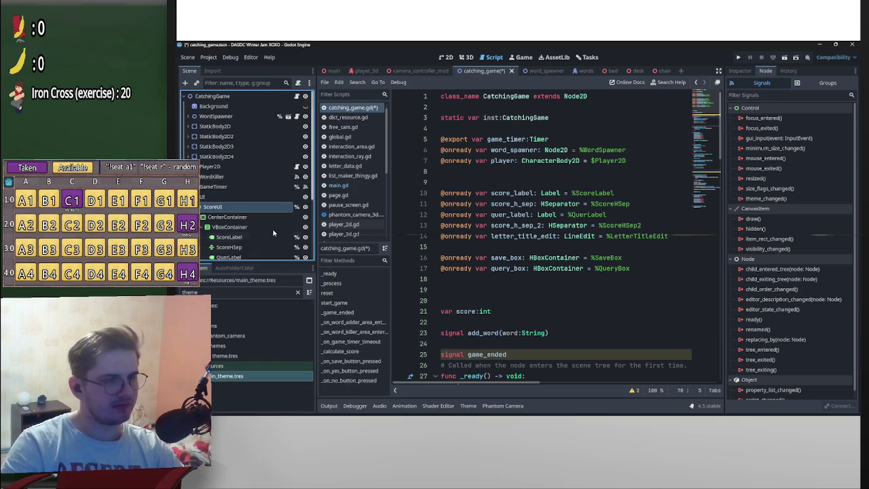
drag(324, 202, 484, 182)
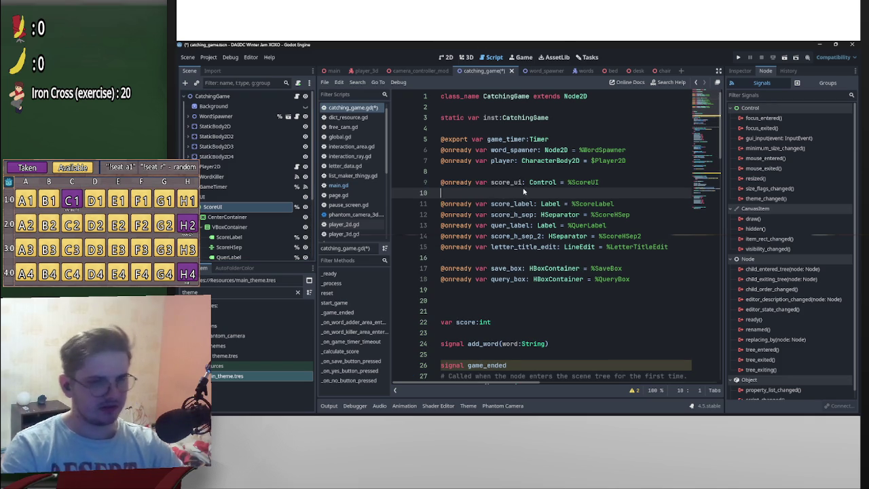
double_click(493, 182)
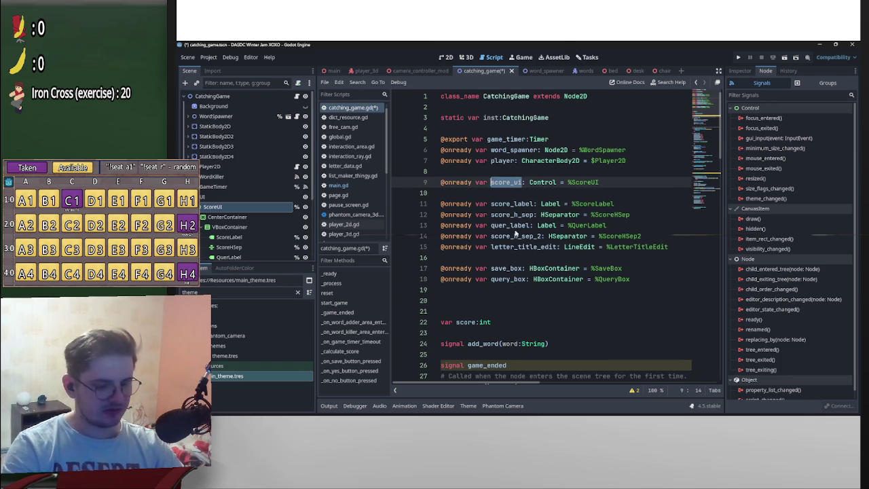
scroll(520, 278, down, 10)
scroll(520, 279, down, 9)
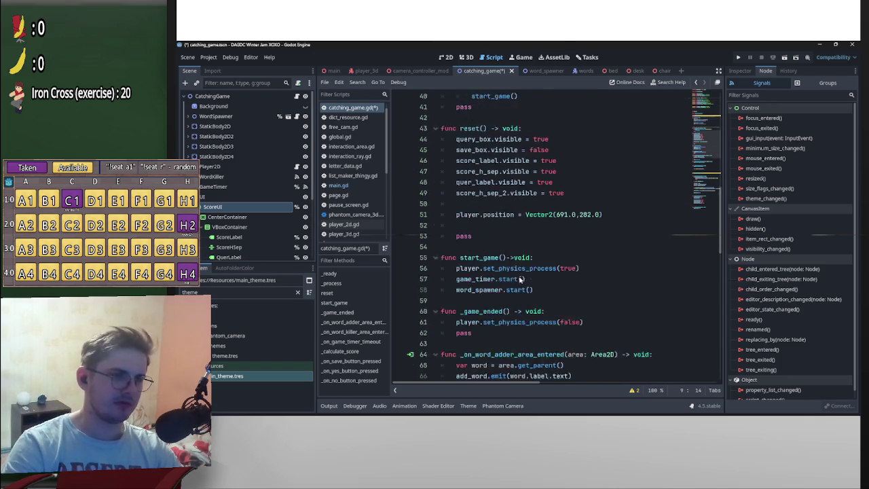
scroll(520, 278, down, 3)
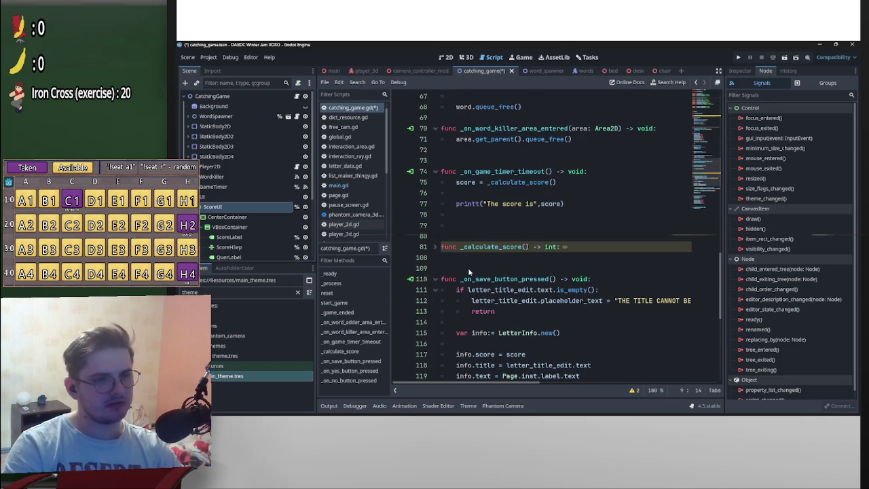
drag(577, 205, 454, 203)
- Replace the printt line with score_ui and insert score_label on a line above it
key(BackSpace)
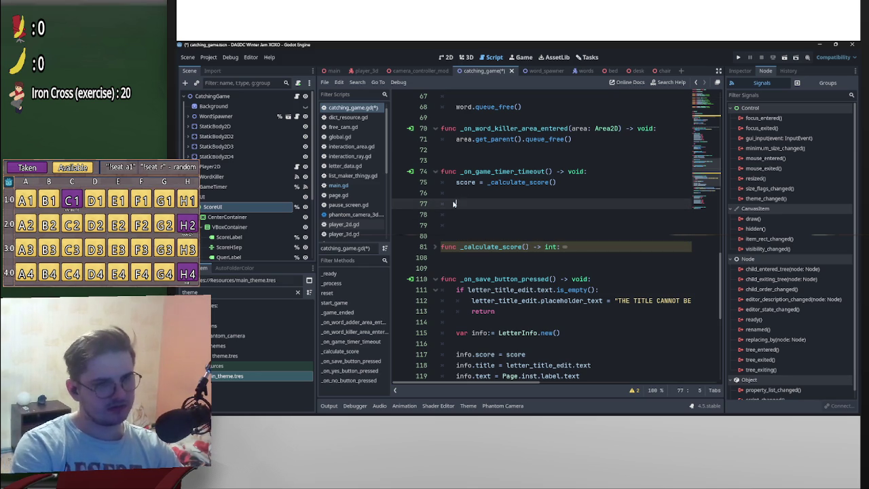
text(score_ui)
click(508, 195)
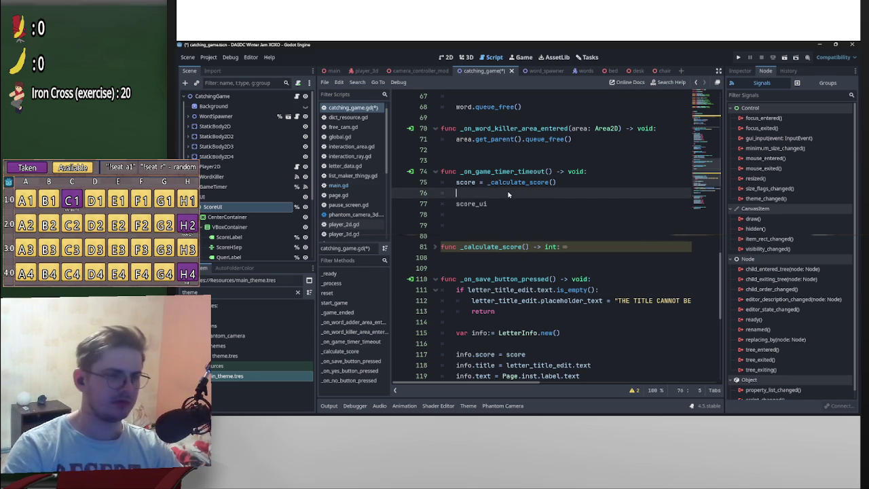
key(Return)
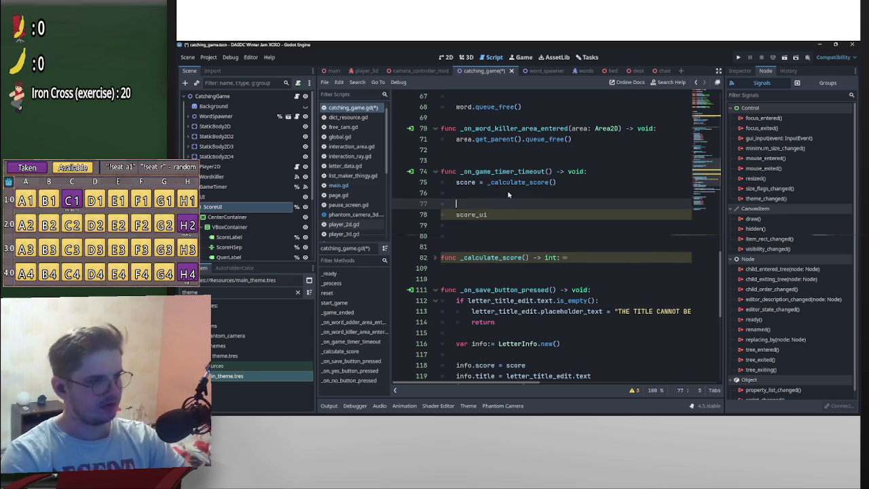
scroll(238, 231, down, 1)
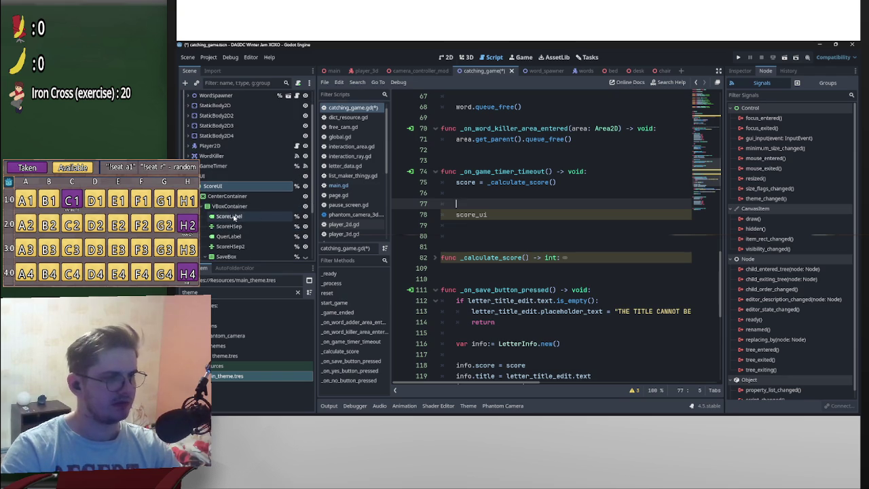
text(sco)
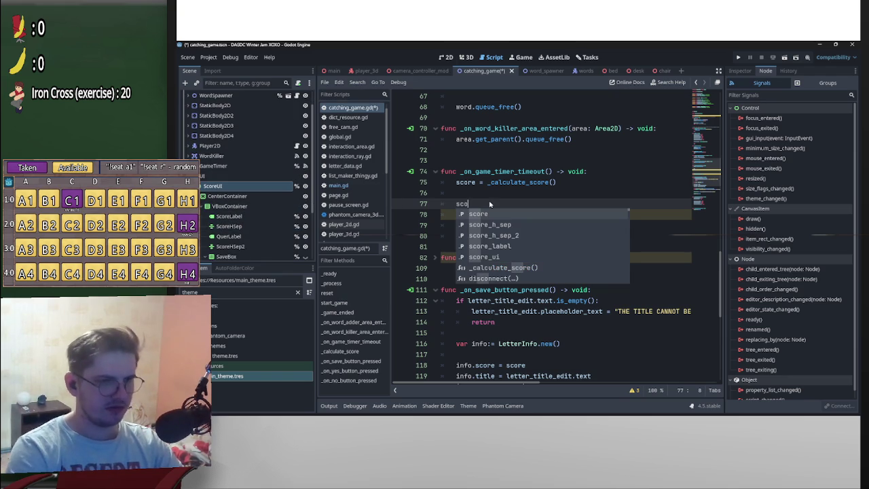
key(Down)
key(Down)
key(Down)
key(Return)
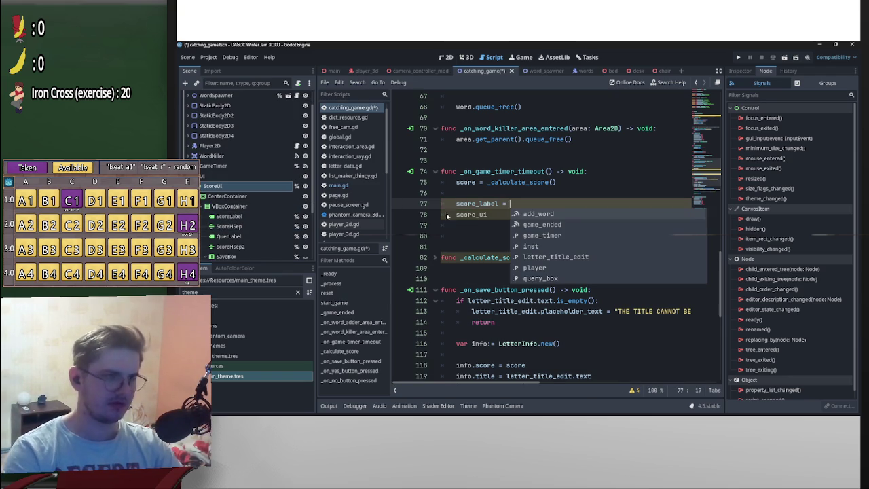
- Paste the ScoreLabel text and edit it into "Your score is : %s"%Str(score)
click(234, 215)
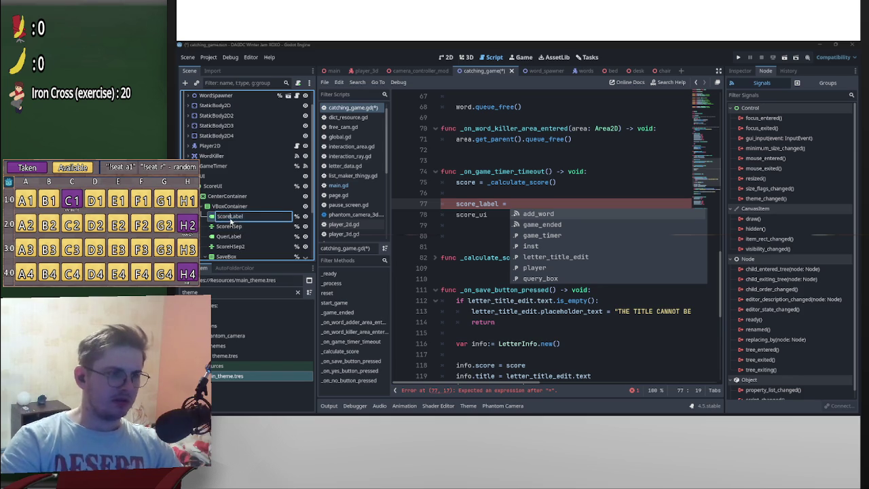
click(740, 71)
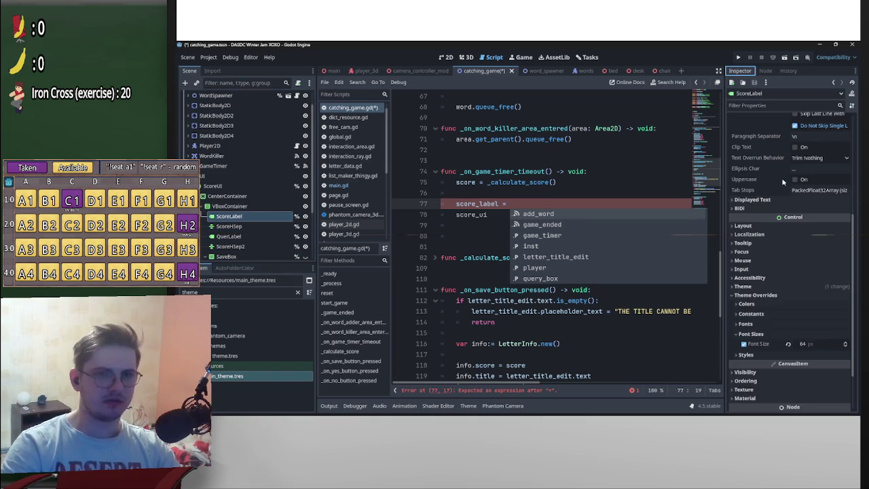
scroll(782, 182, up, 5)
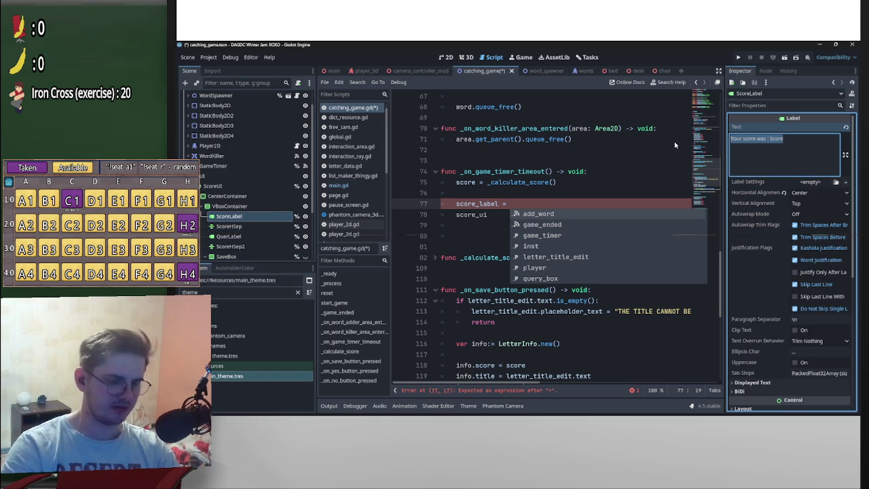
click(536, 201)
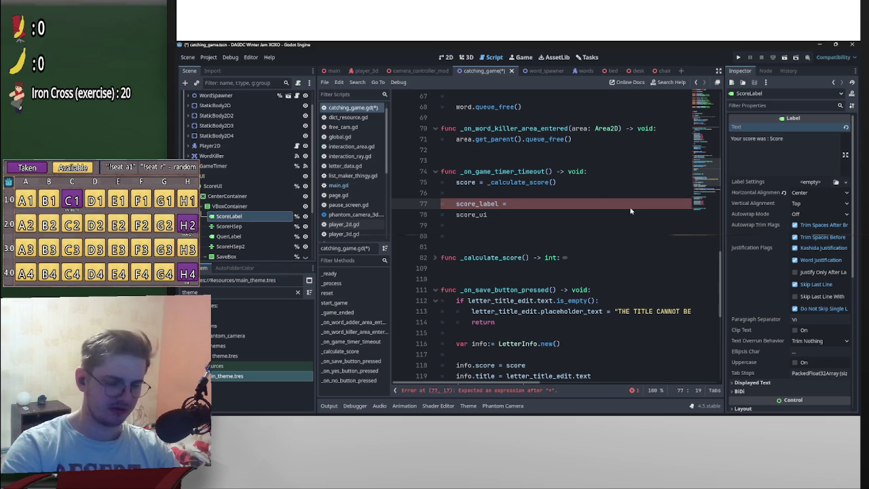
text("Your score was : Score)
drag(568, 204, 557, 203)
text(is)
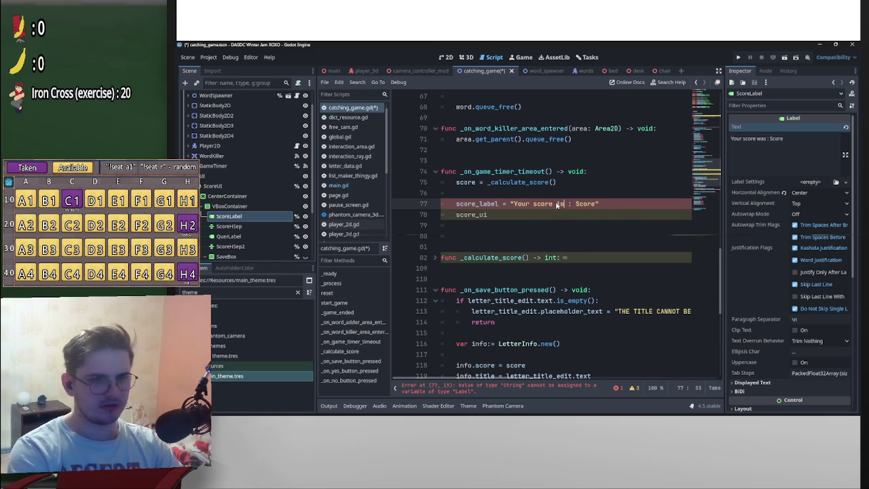
drag(598, 204, 574, 207)
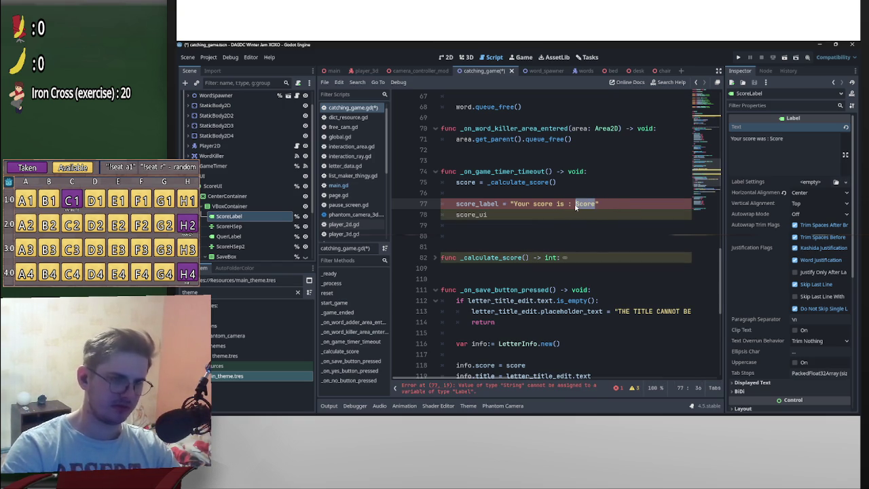
text(%s"%)
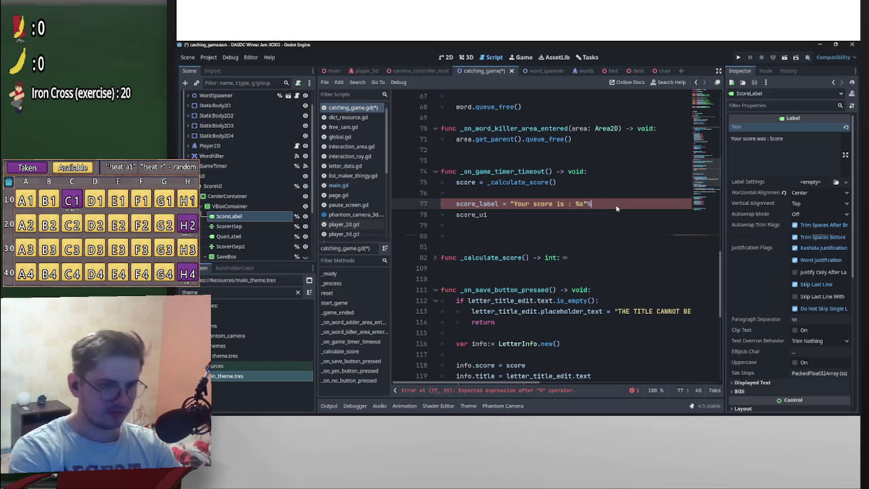
text(Str)
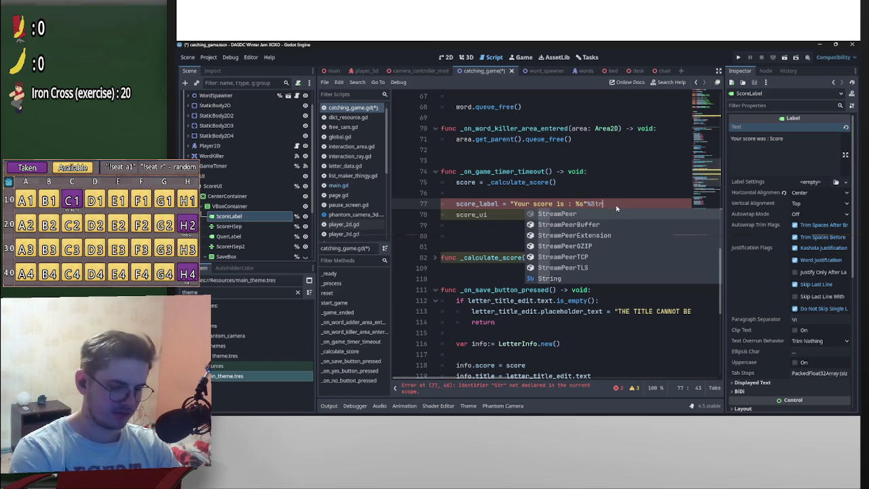
text((sco)
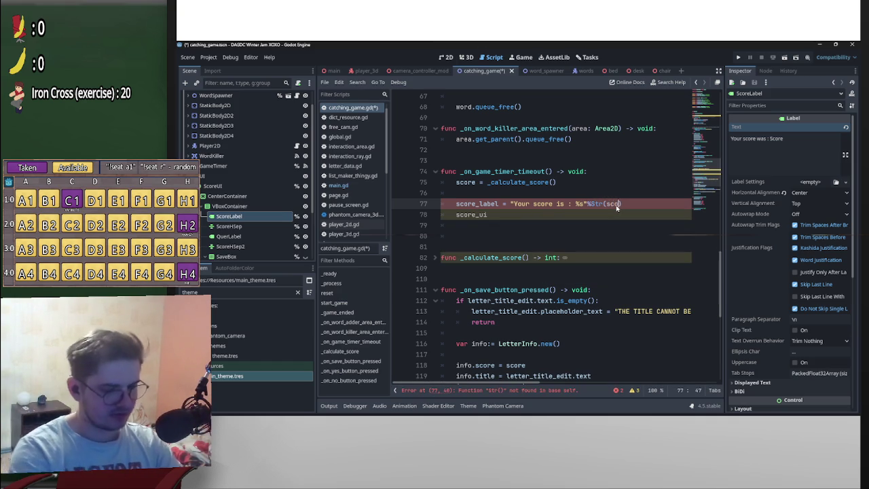
text(re)
- Complete the line as score_label.text = "Your score is : %s"%str(score)
click(499, 204)
text(.text)
click(542, 203)
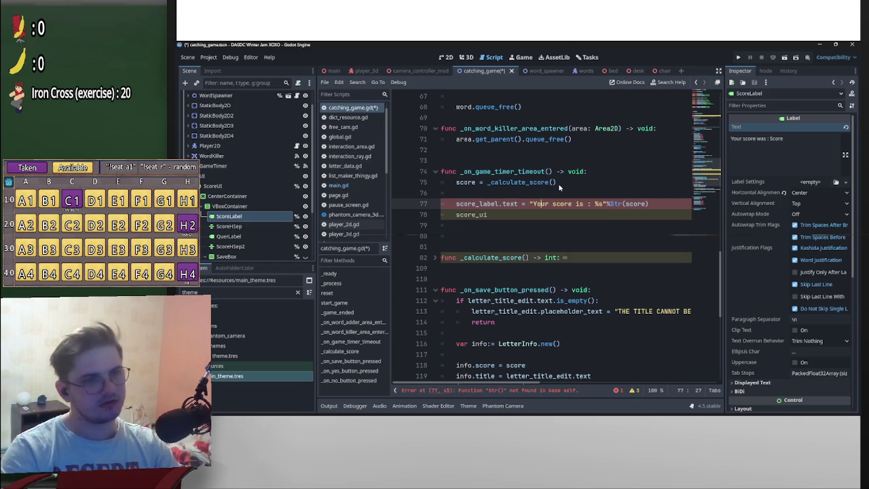
click(560, 184)
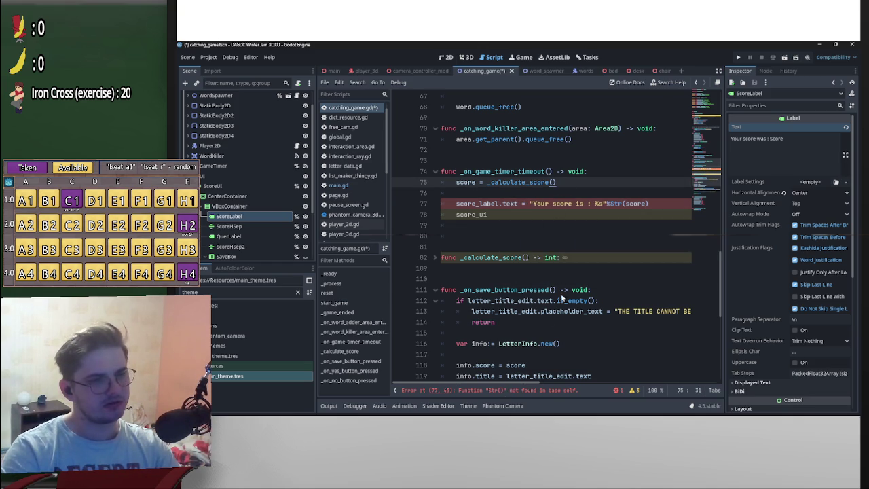
click(615, 203)
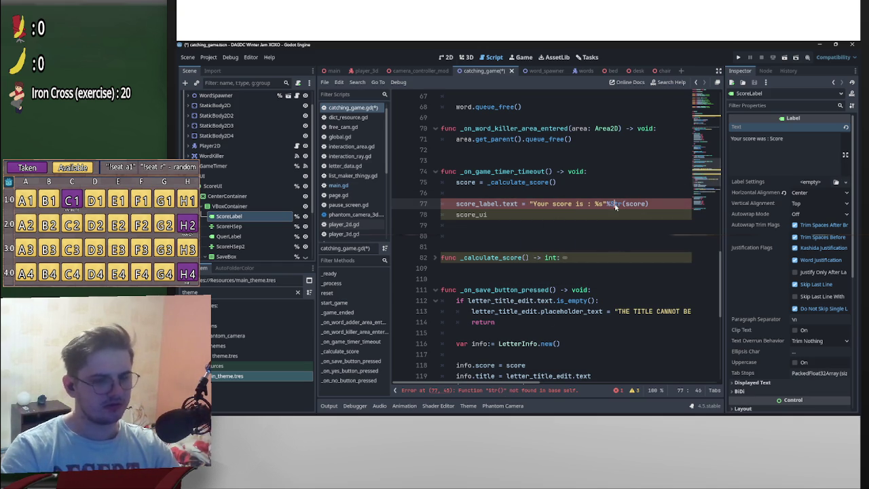
key(BackSpace)
text(s)
key(Escape)
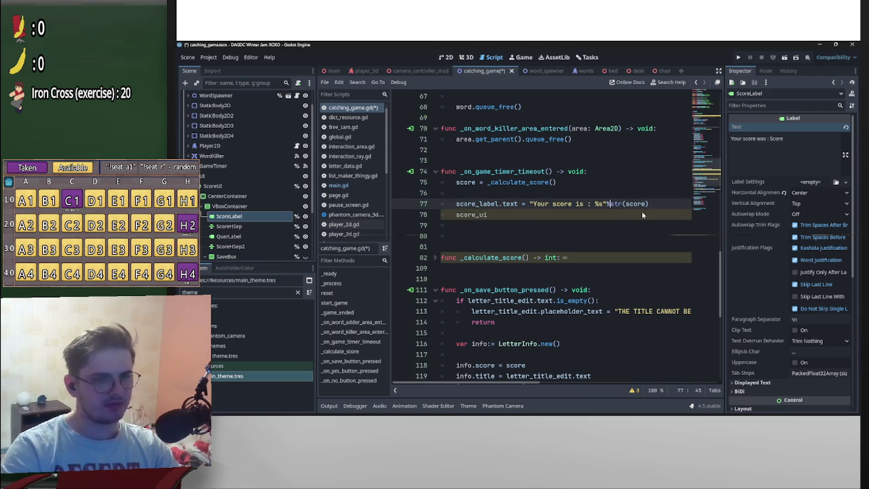
- Set score_ui.visible = true on line 78
click(456, 216)
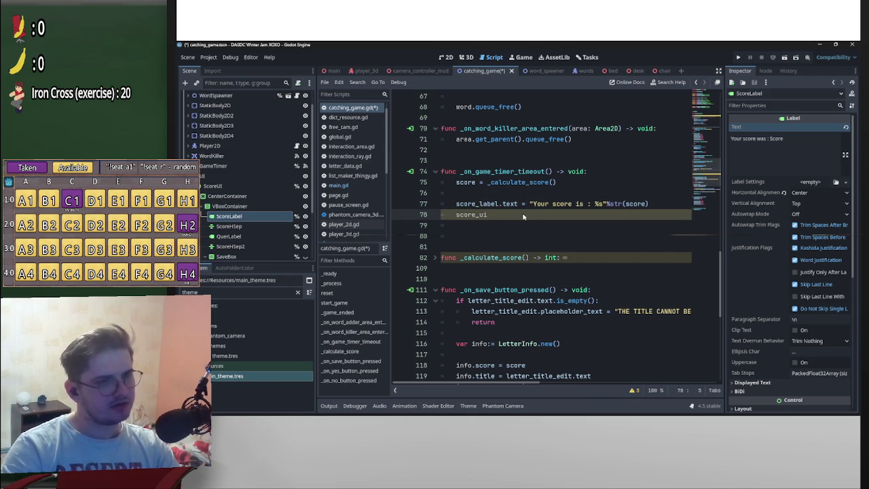
text(.vi)
key(Down)
key(Down)
key(Return)
text(true)
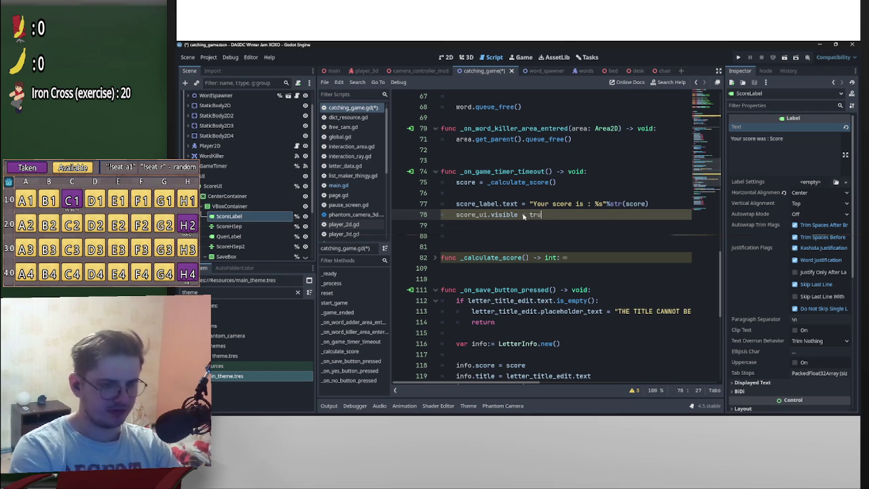
scroll(516, 269, up, 12)
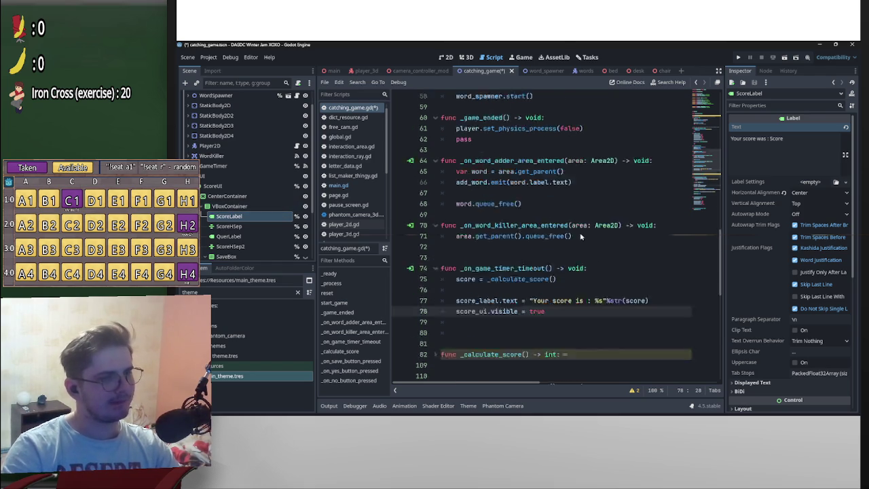
- Add score_ui.visible = false as the first line of reset()
click(455, 237)
key(Return)
key(Up)
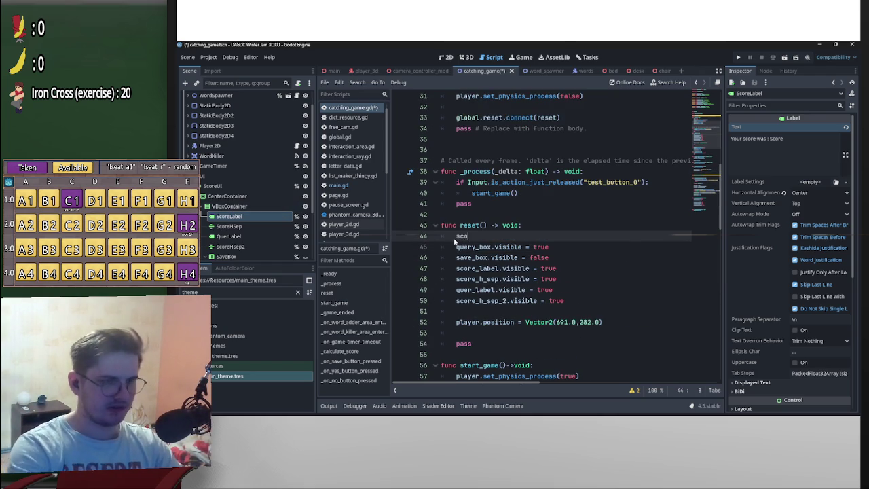
key(Down)
key(Down)
key(Down)
key(Return)
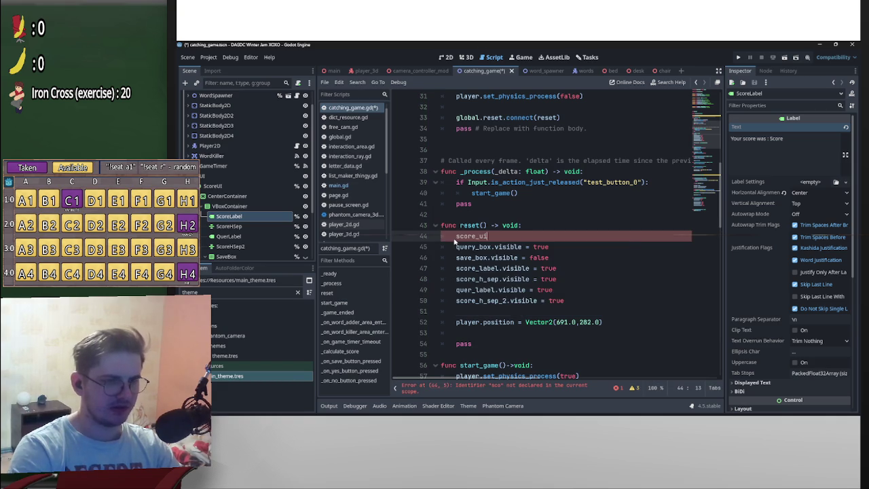
text(.visi)
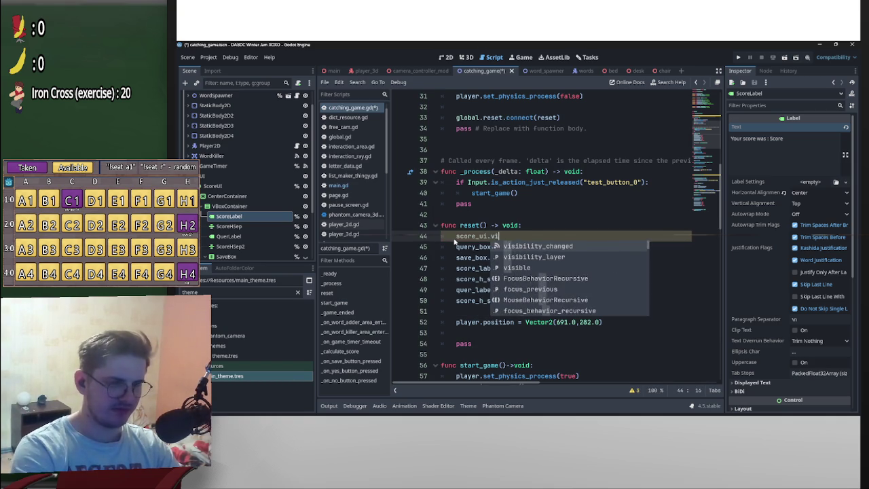
key(Return)
text(= fa)
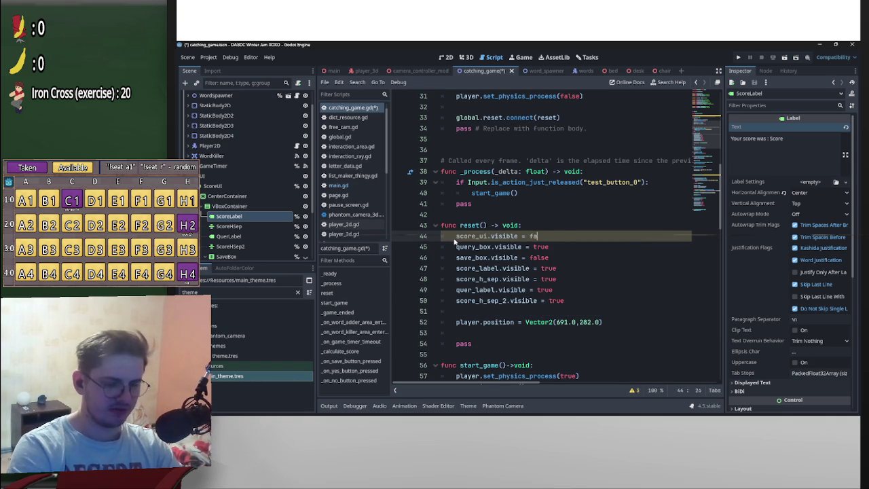
- Save catching_game.gd and return to the main scene
click(592, 207)
key(ctrl+s)
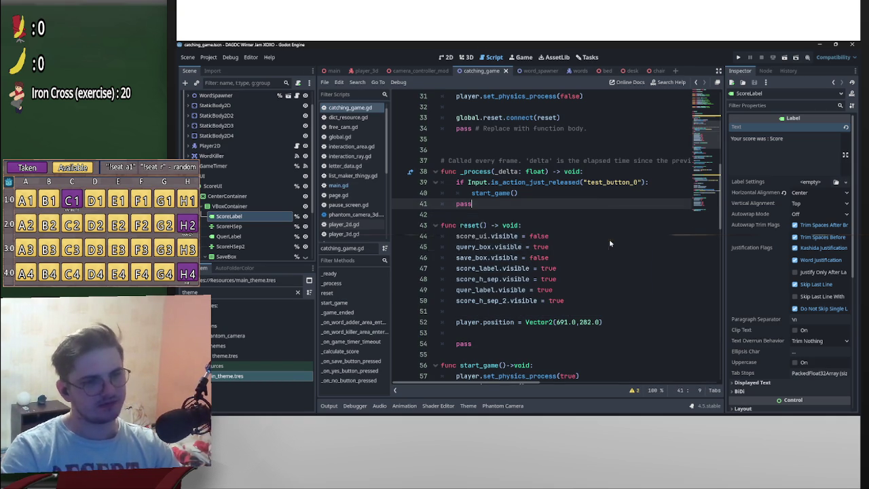
scroll(614, 240, down, 10)
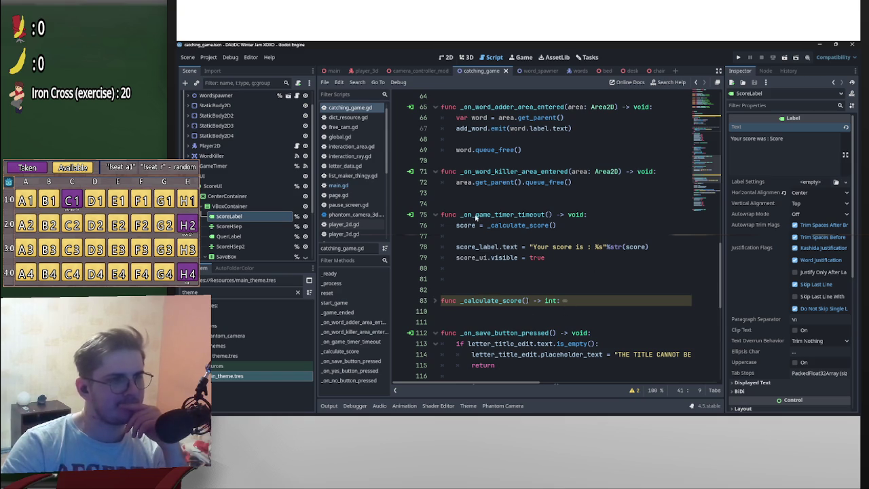
click(334, 71)
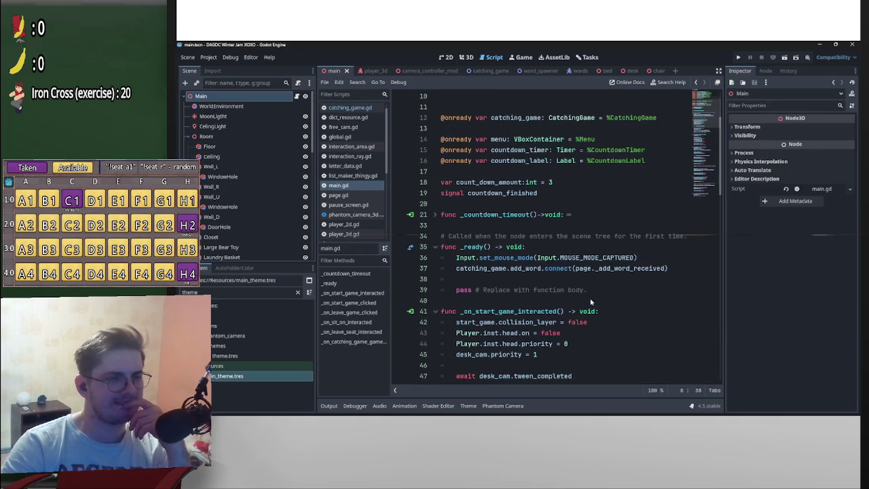
- Scroll through main.gd and place the caret on empty line 38 in _ready()
scroll(592, 297, down, 5)
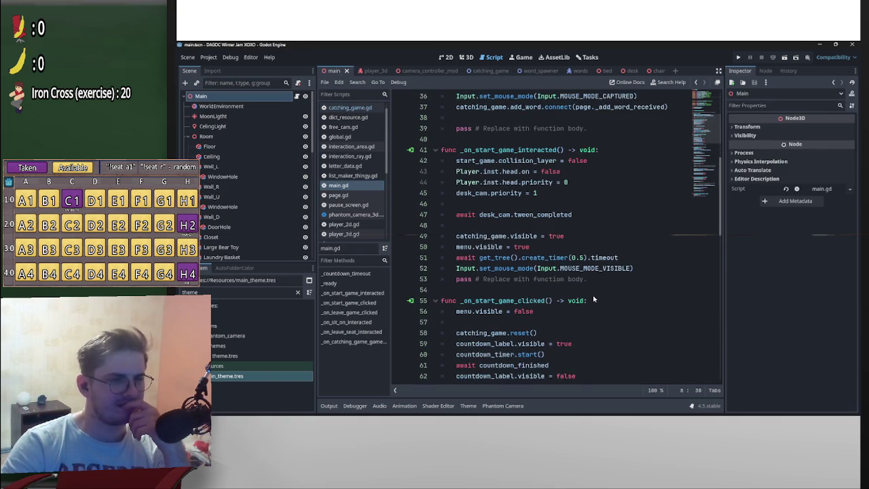
scroll(621, 293, up, 8)
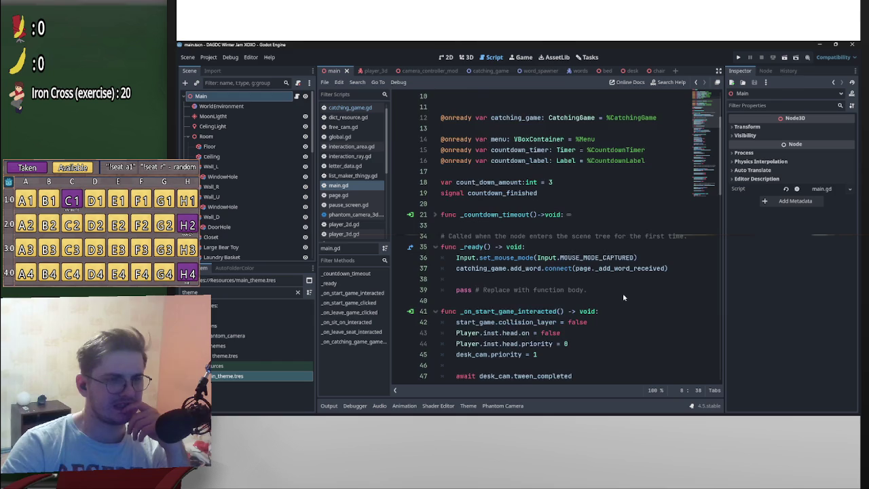
scroll(543, 271, down, 4)
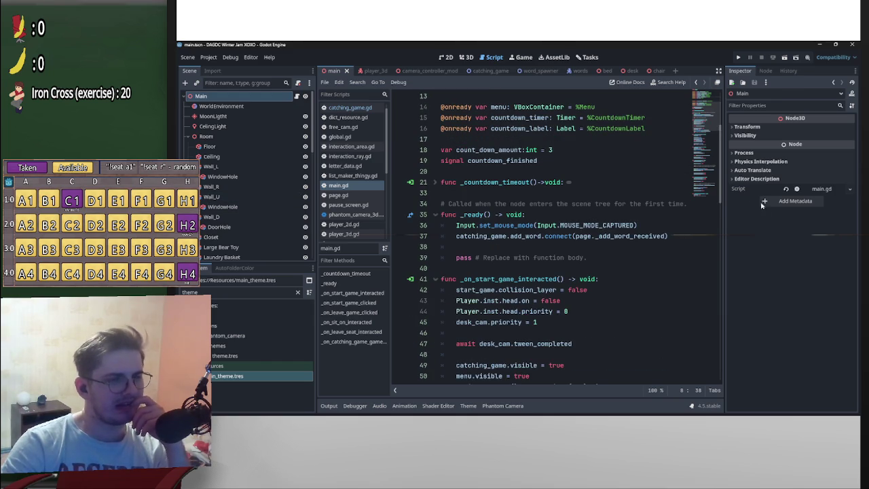
scroll(706, 366, down, 14)
mouse_move(720, 366)
mouse_down()
mouse_move(728, 175)
mouse_move(721, 210)
mouse_up()
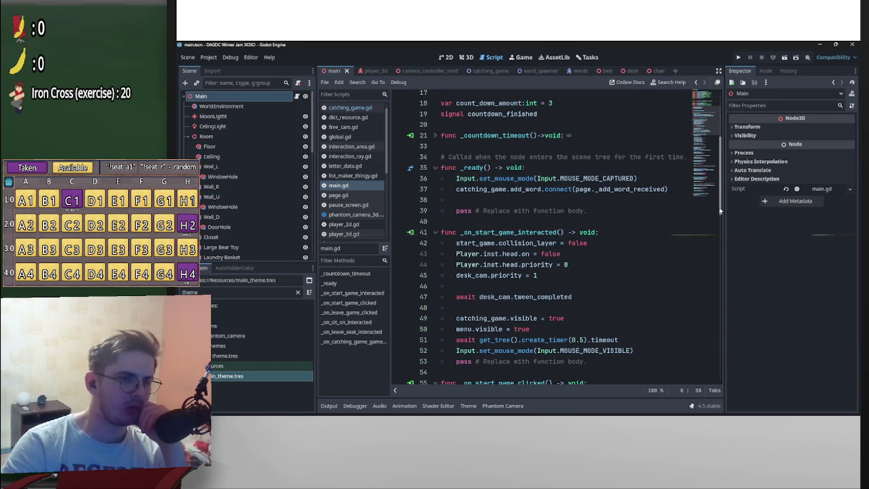
drag(721, 230, 731, 376)
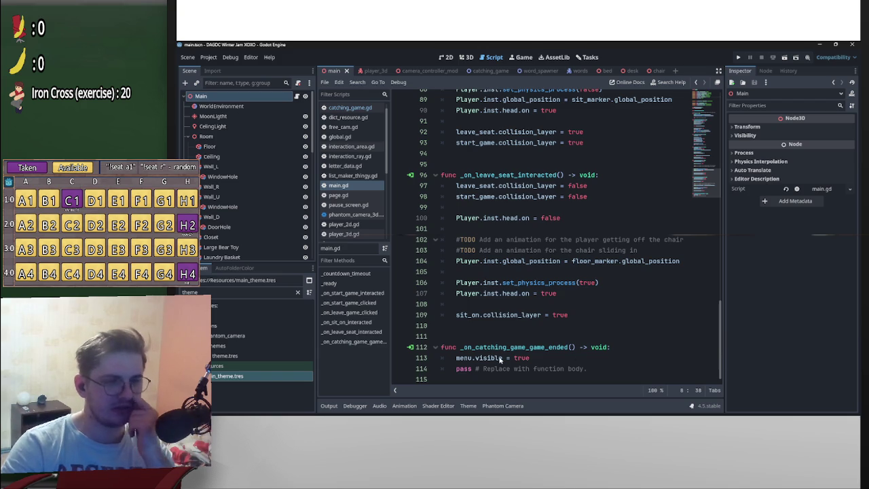
drag(717, 354, 720, 139)
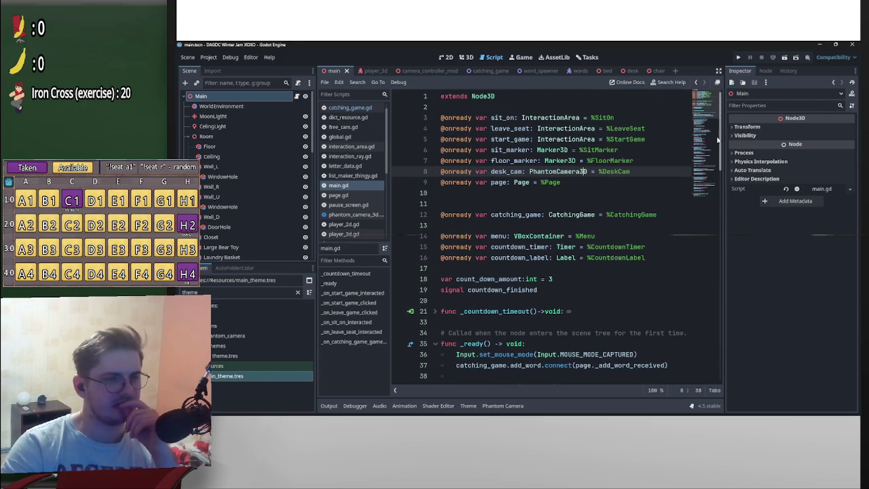
scroll(534, 286, down, 1)
click(474, 278)
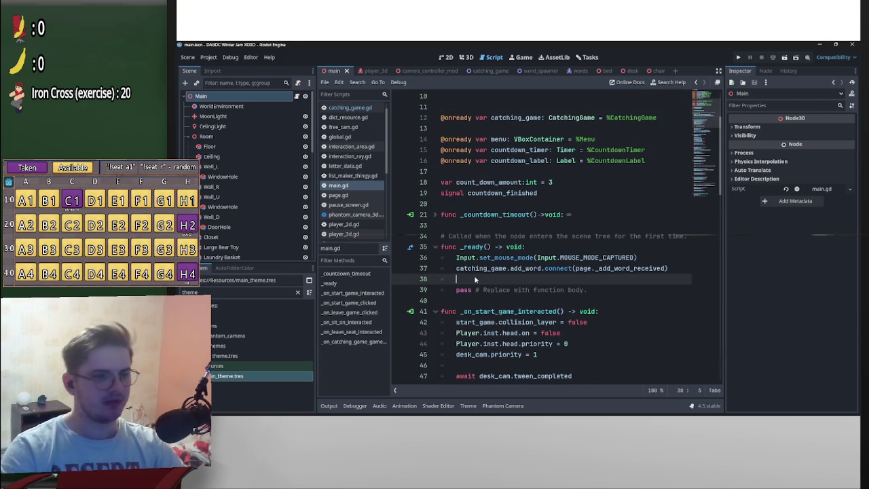
- Add global.reset.connect(_on_global_reset) on line 38 of _ready
text(global)
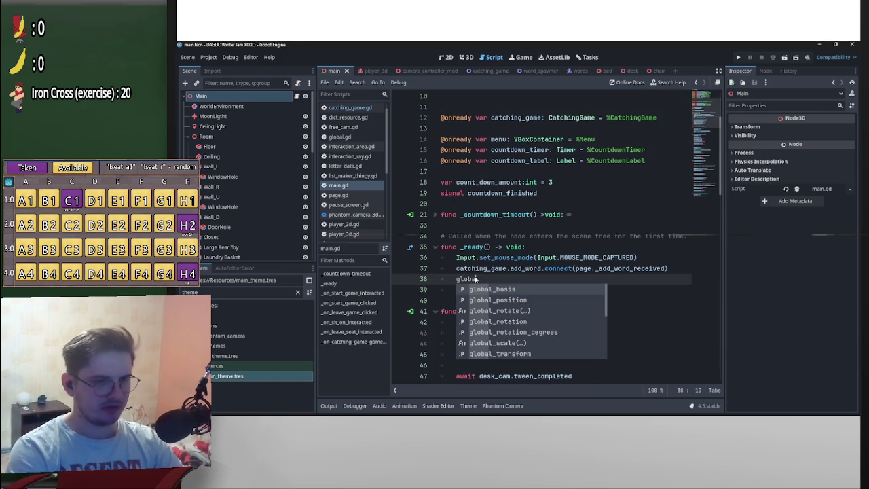
text(.rese)
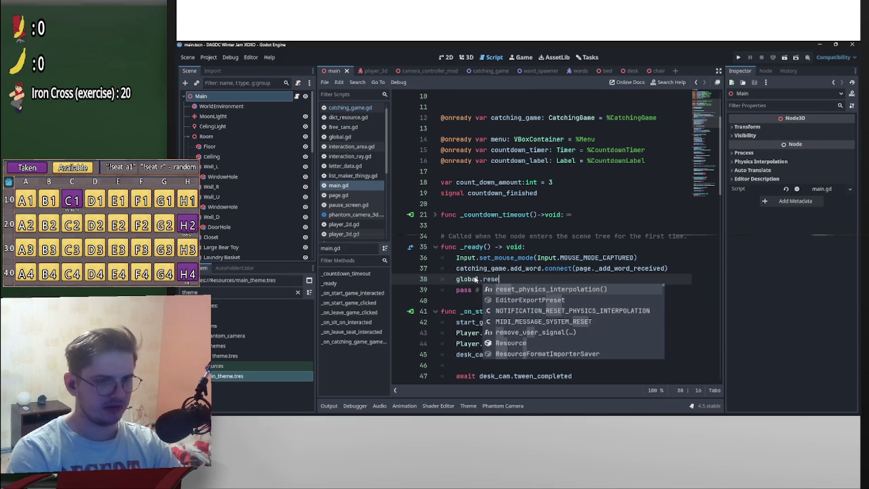
text(t.connect(_game)
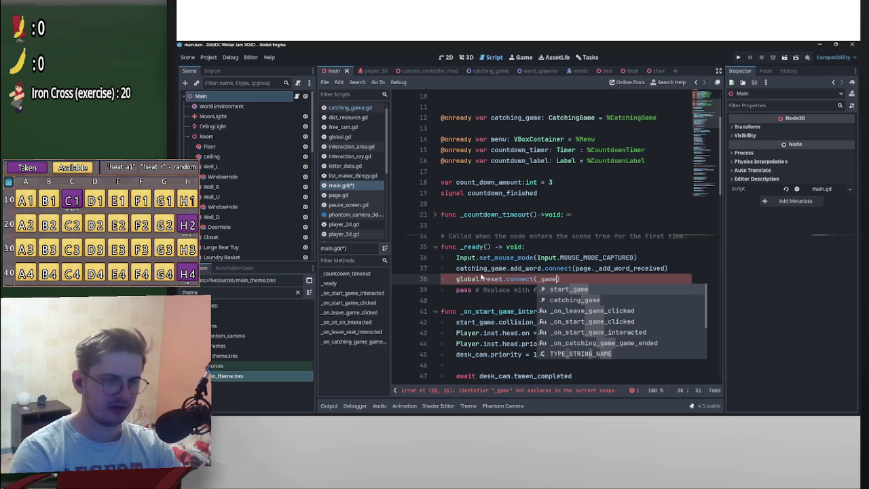
click(606, 342)
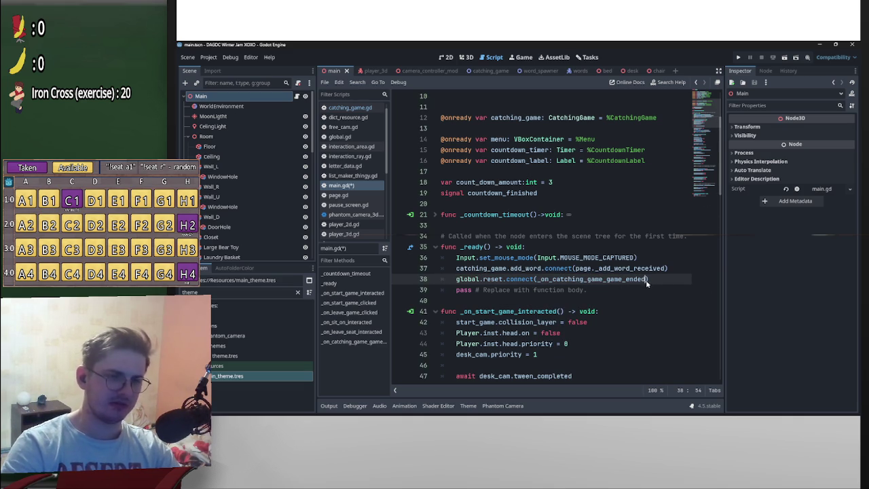
drag(646, 284, 560, 281)
text(global_rese)
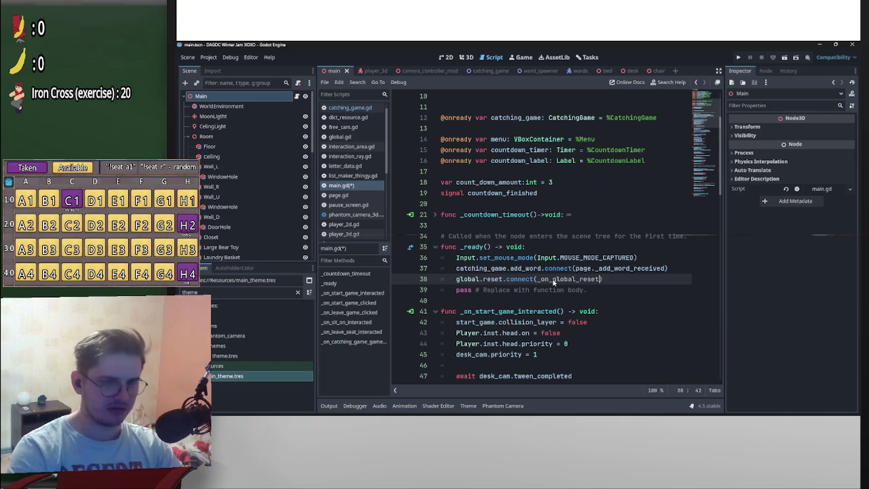
- Rename _on_catching_game_game_ended to _on_global_reset, remove the blank line, and save main.gd
drag(719, 175, 579, 372)
drag(475, 333, 566, 336)
text(global_res)
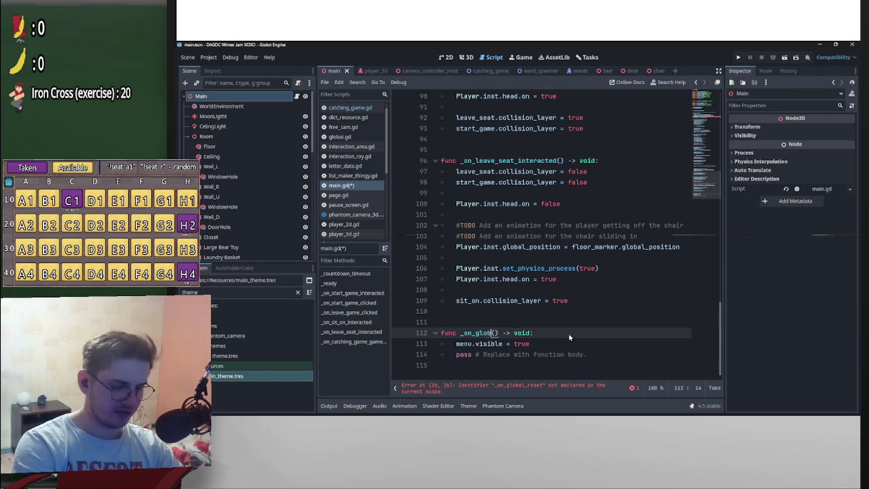
text(et)
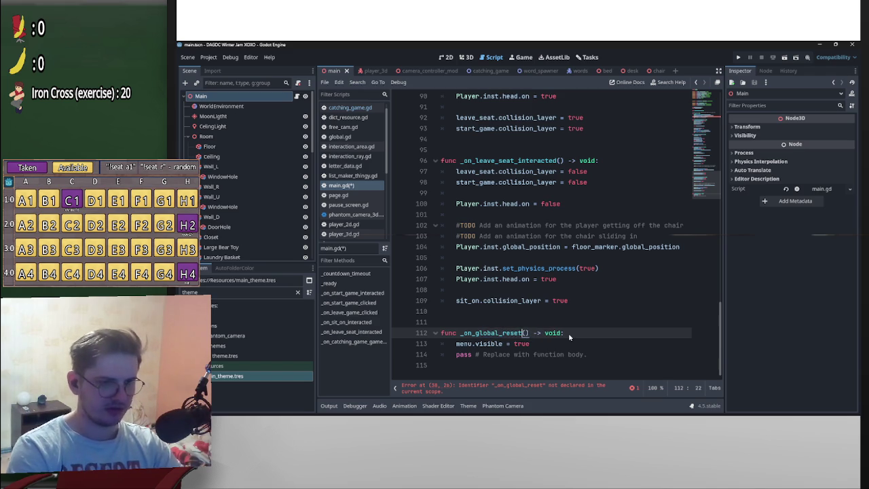
click(568, 333)
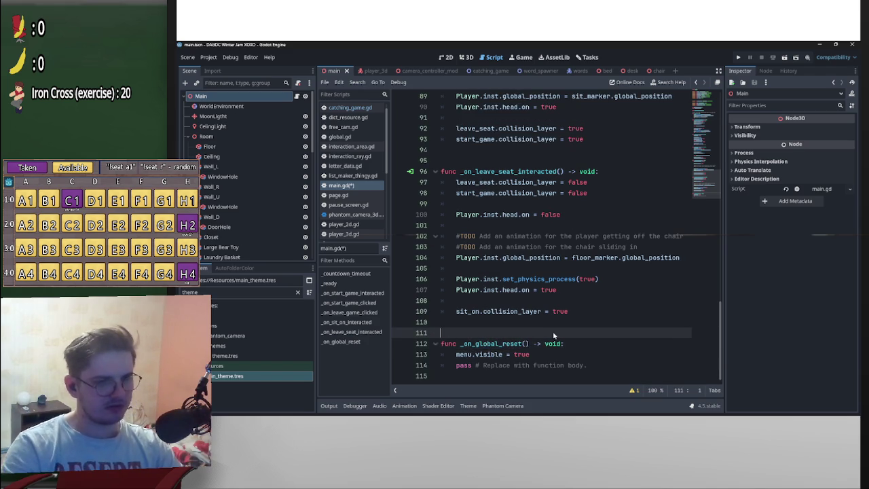
key(BackSpace)
key(ctrl+s)
scroll(287, 231, down, 10)
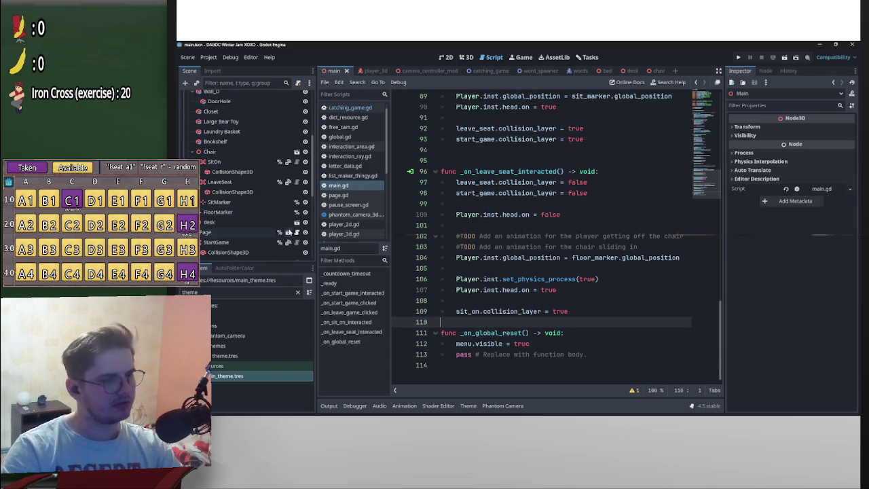
click(279, 243)
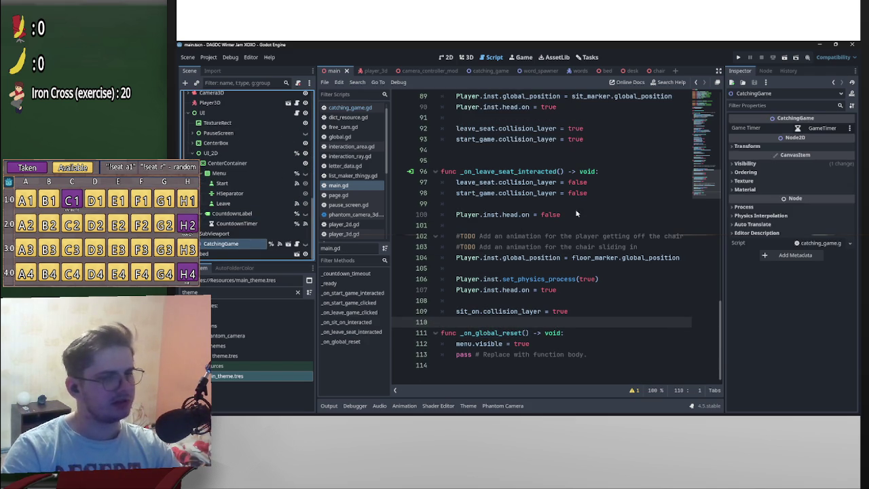
- Disconnect all connections from CatchingGame's game_ended signal and save the main scene
click(765, 71)
right_click(779, 128)
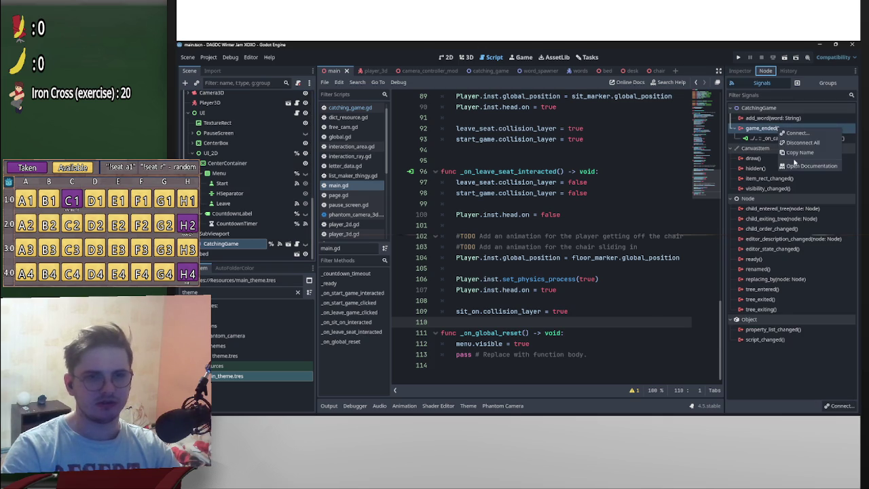
click(803, 142)
click(480, 235)
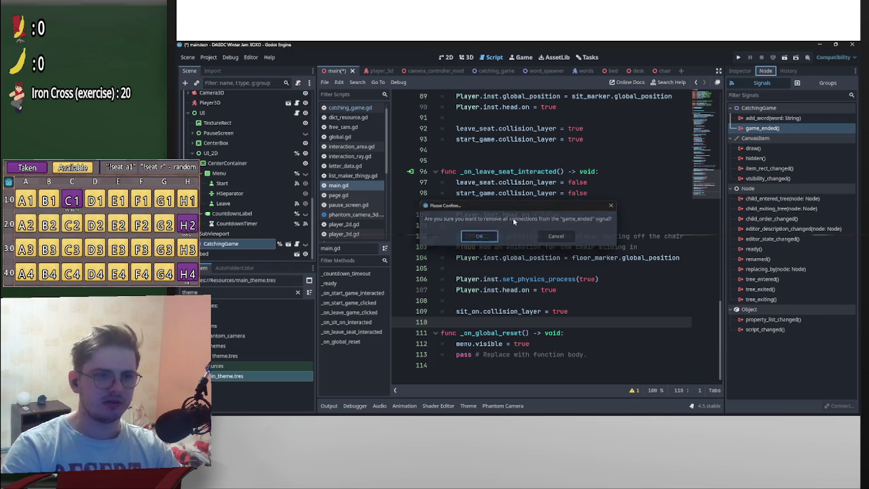
click(618, 171)
key(ctrl+s)
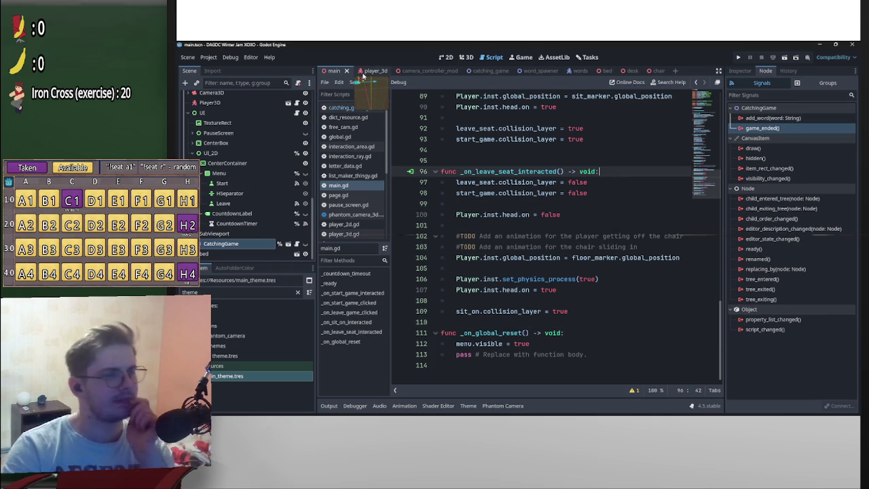
- Delete the signal game_ended declaration from catching_game.gd
click(481, 70)
scroll(553, 185, up, 10)
scroll(551, 278, down, 2)
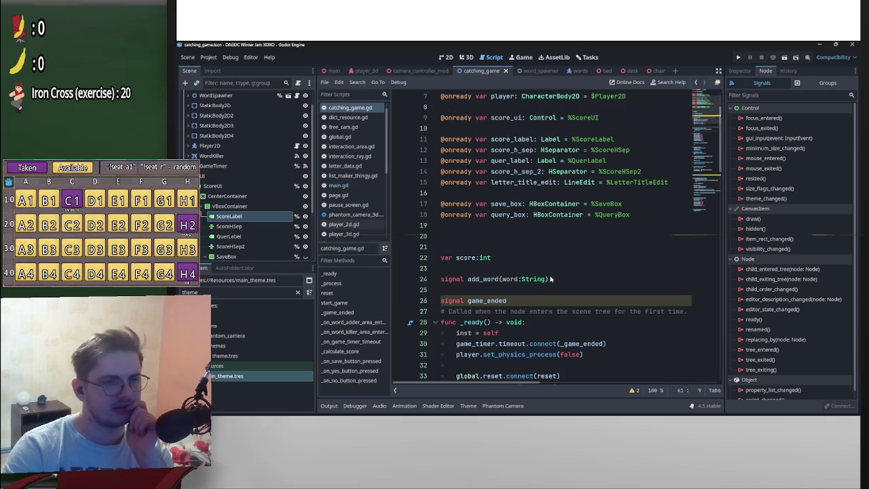
scroll(519, 279, down, 1)
drag(507, 269, 392, 268)
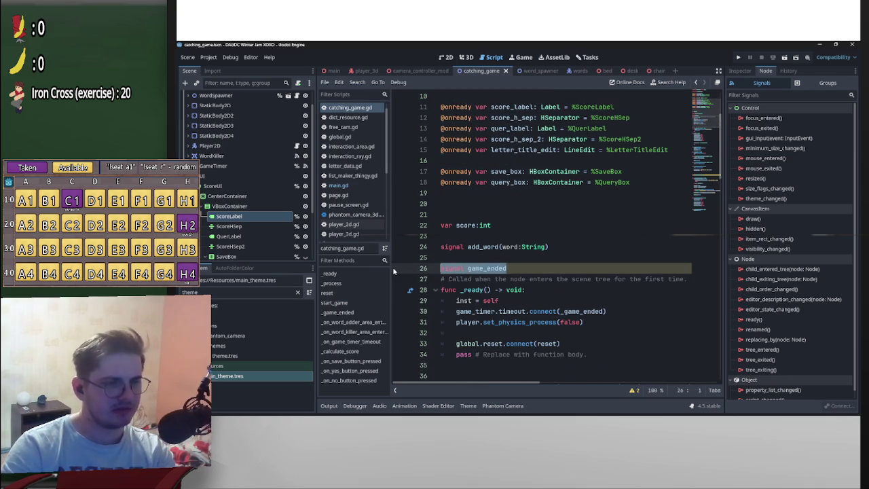
key(BackSpace)
key(BackSpace)
click(492, 205)
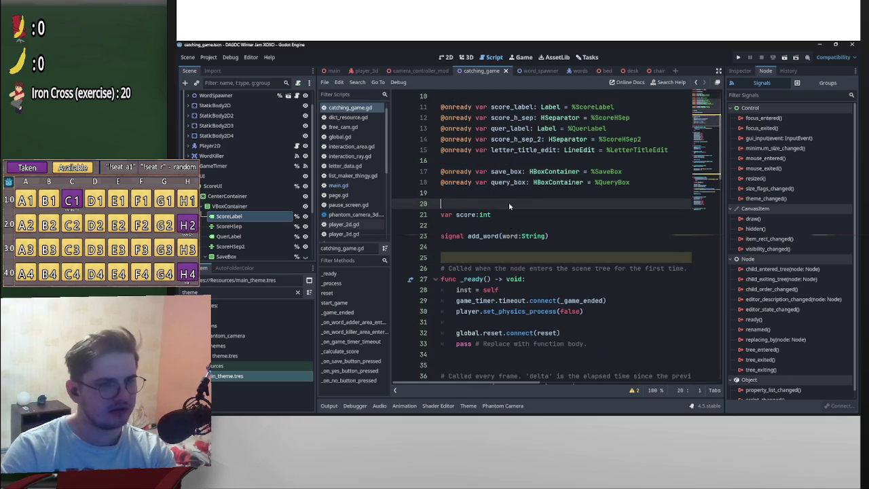
scroll(508, 201, down, 2)
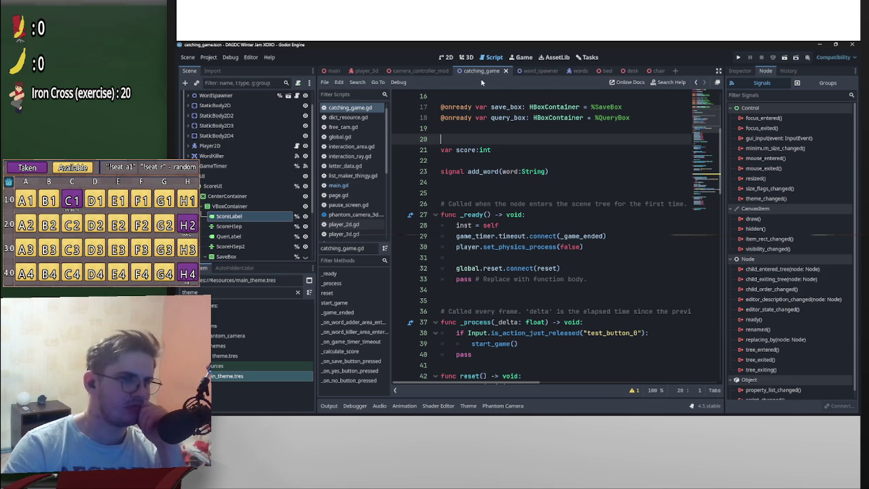
scroll(524, 160, up, 5)
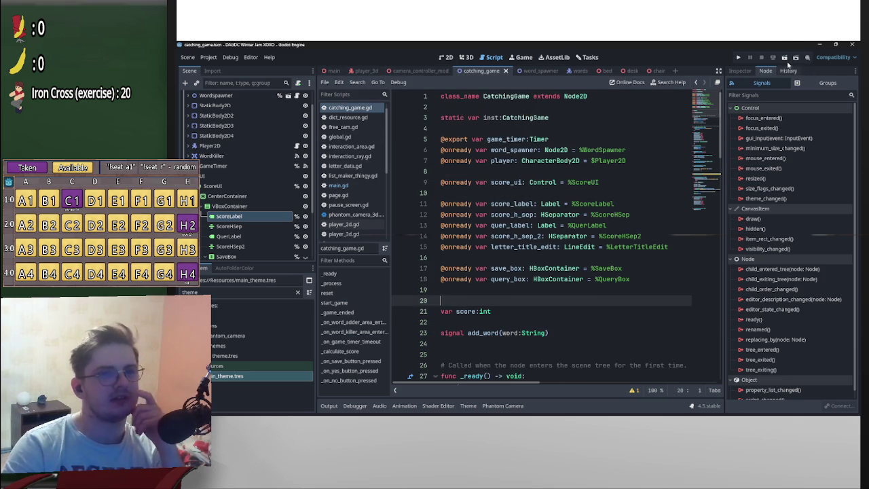
- Test-run the scene briefly, then hide the ScoreUI node by default
click(784, 57)
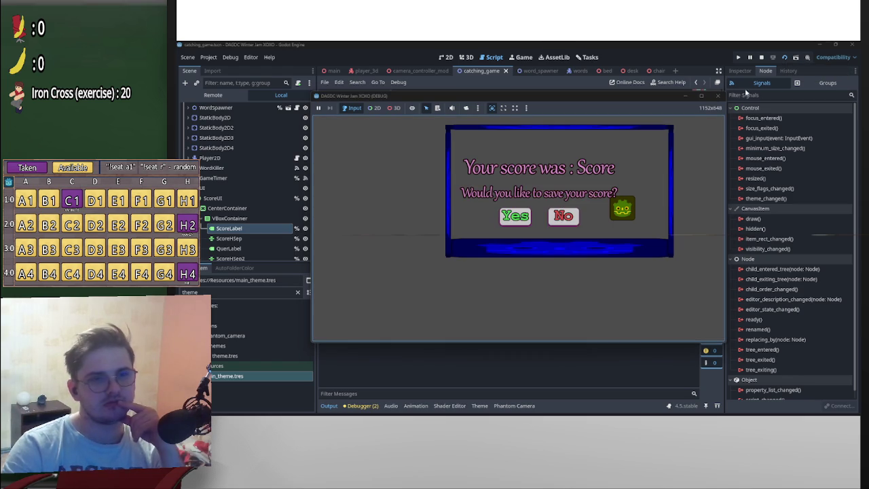
click(720, 96)
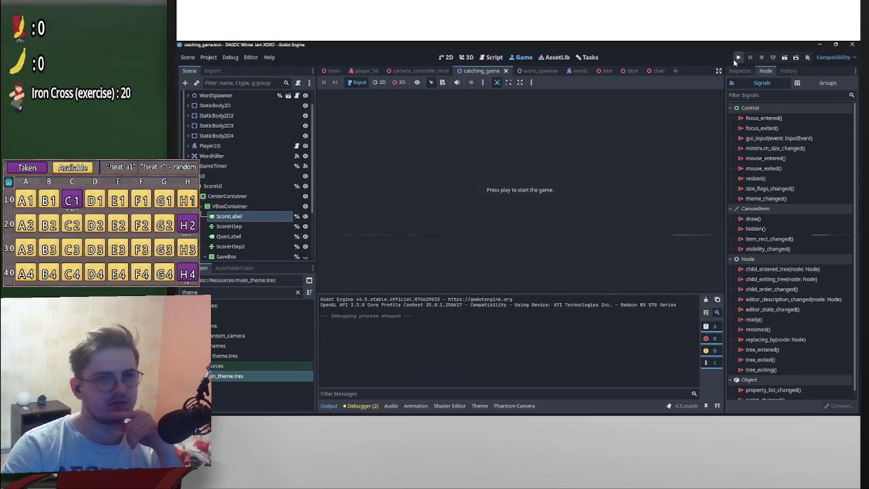
click(304, 185)
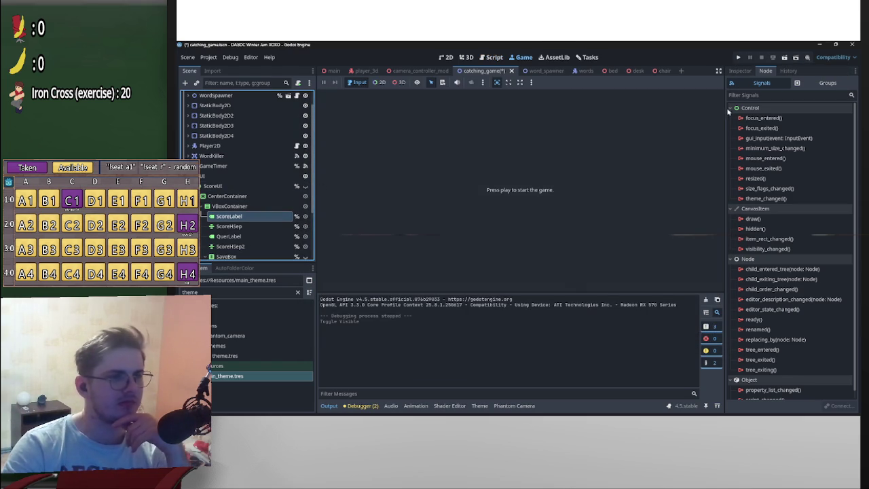
- Relaunch the game, walk to the chair, sit at the desk and start the word-catching minigame
click(740, 58)
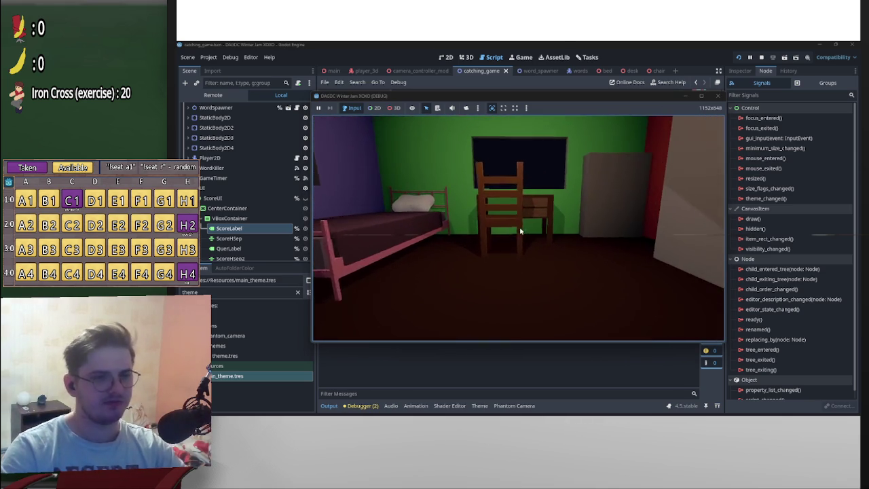
key(w)
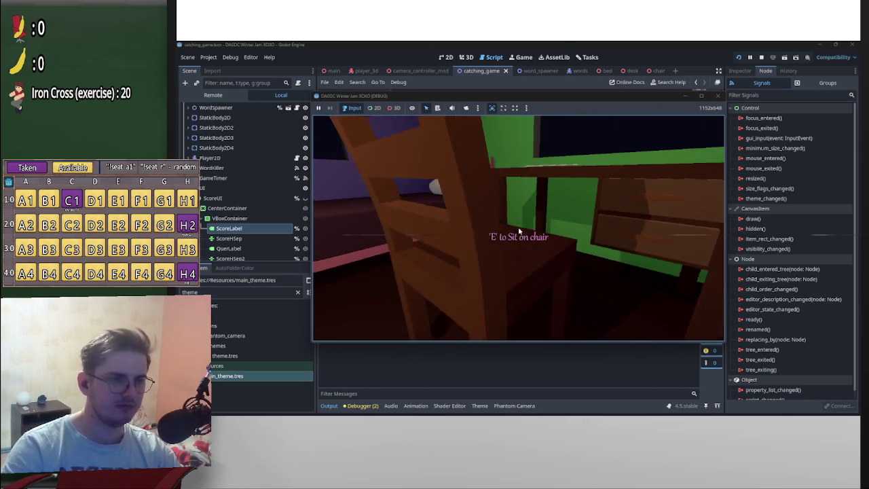
key(e)
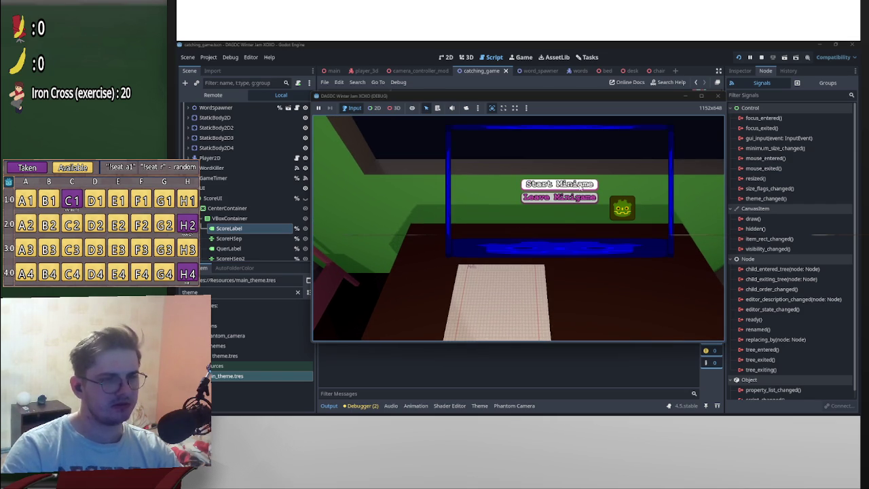
click(582, 184)
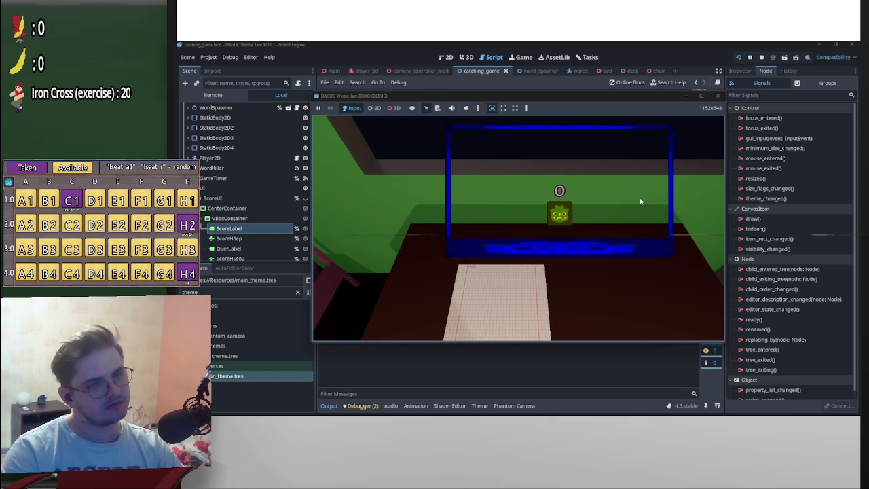
- Steer the catcher to catch falling words until 'Your score is : 710' appears, then stop the game
key(Right)
key(Left)
key(Right)
key(Left)
key(Right)
key(Left)
key(Left)
key(Right)
key(Left)
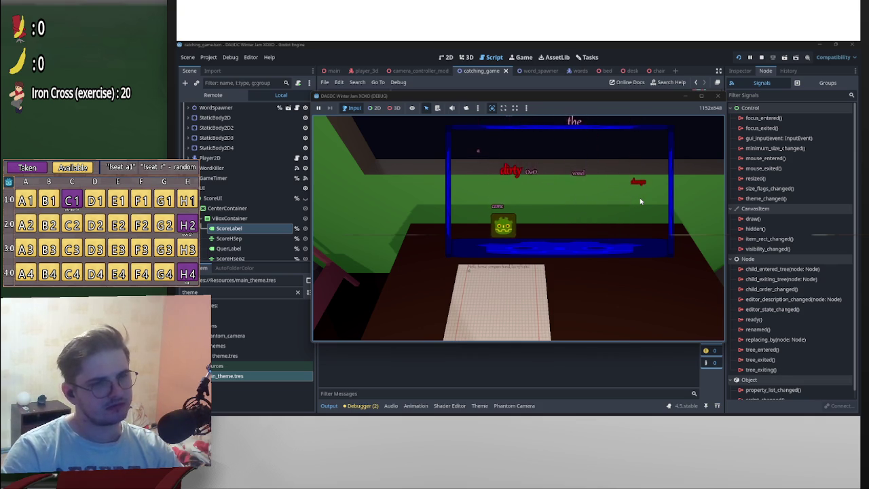
key(Right)
key(Left)
key(Right)
key(Right)
key(Left)
key(Left)
key(Right)
key(Left)
key(Left)
key(Right)
key(Right)
key(Left)
key(Left)
key(Right)
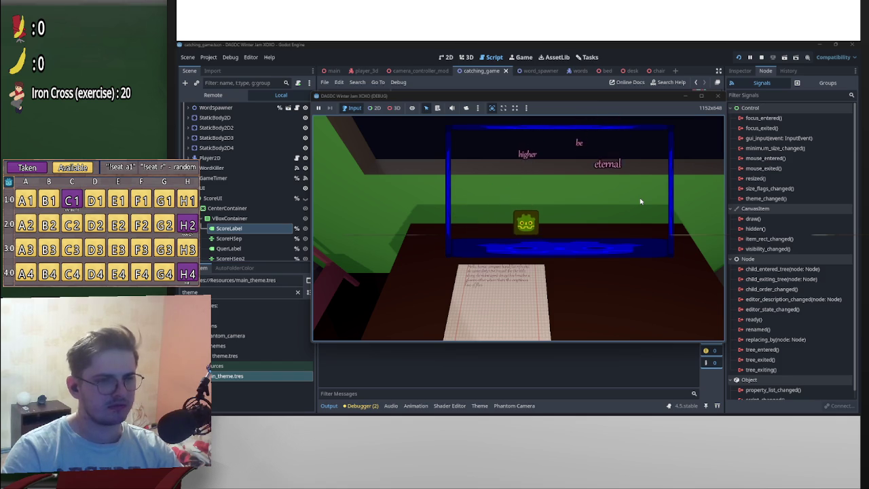
key(Left)
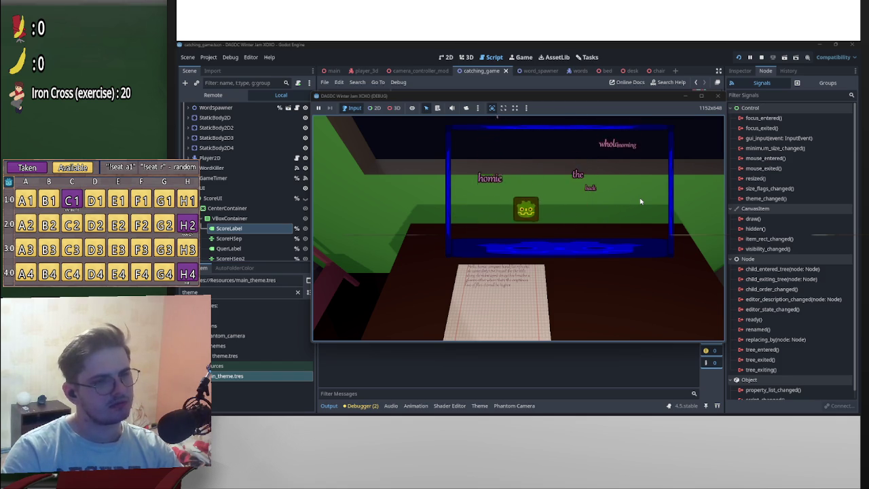
key(Right)
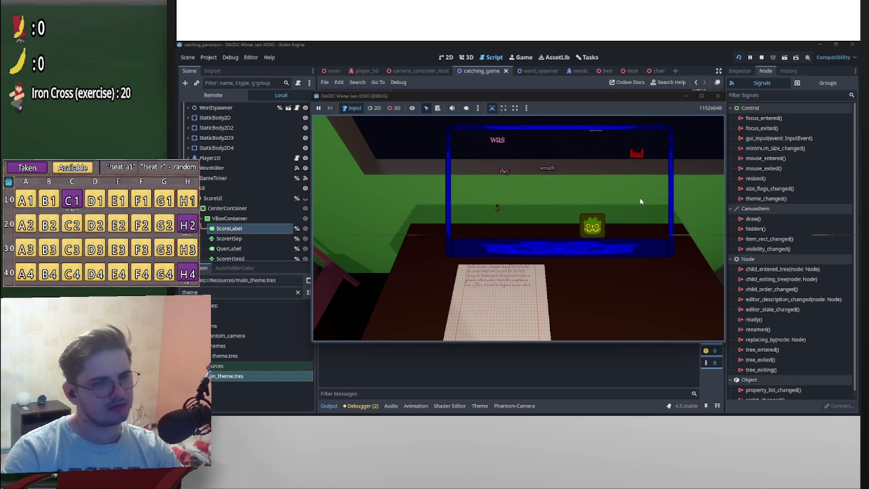
key(Right)
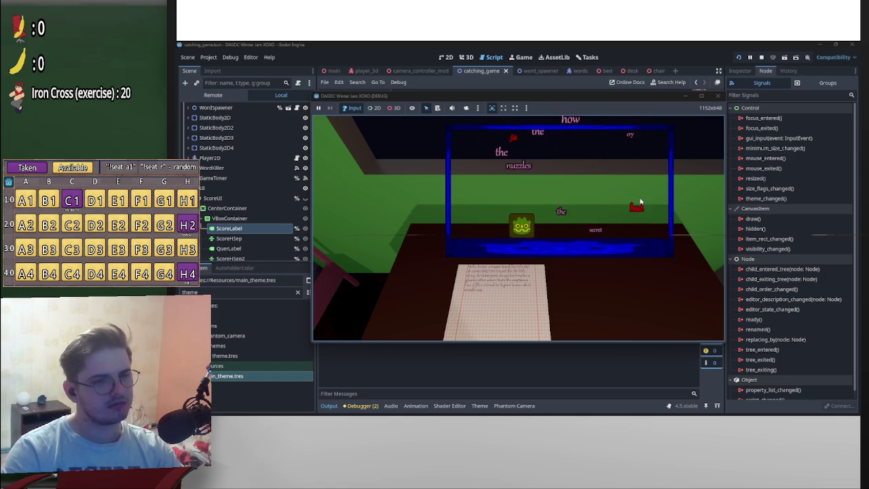
key(Left)
key(Right)
key(Right)
key(Left)
key(Right)
key(Left)
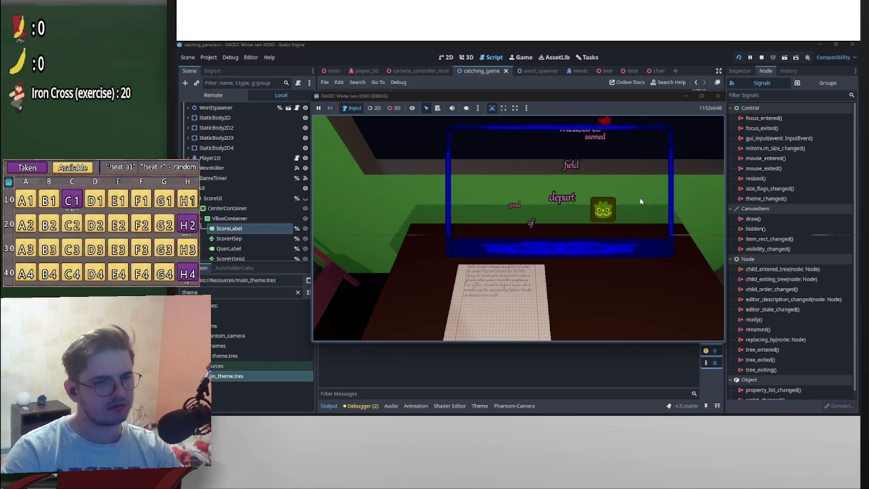
key(Right)
key(Left)
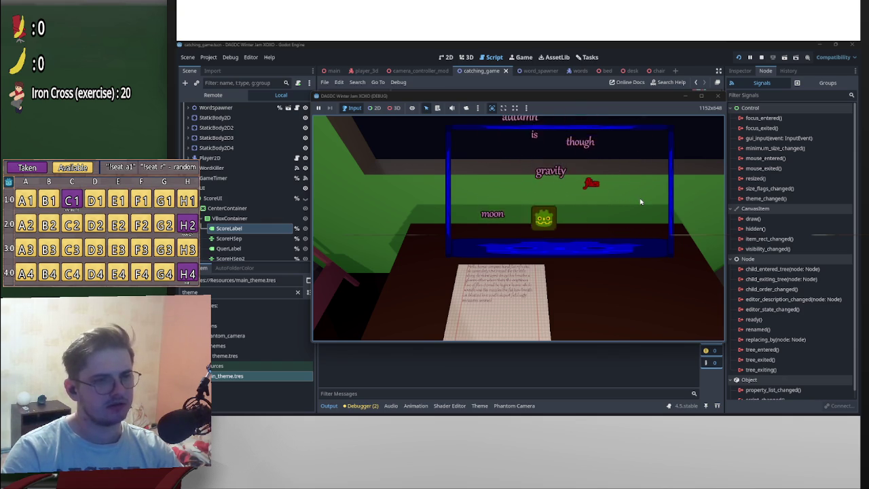
key(Right)
key(Right)
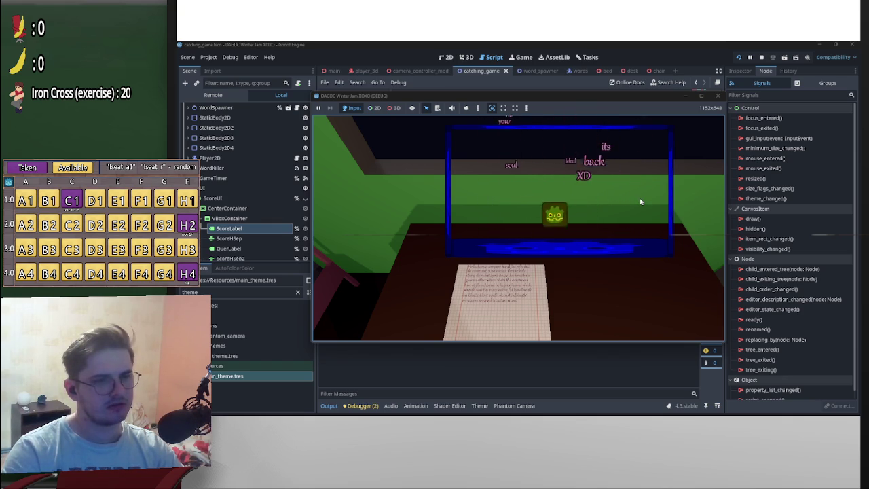
key(Left)
key(Right)
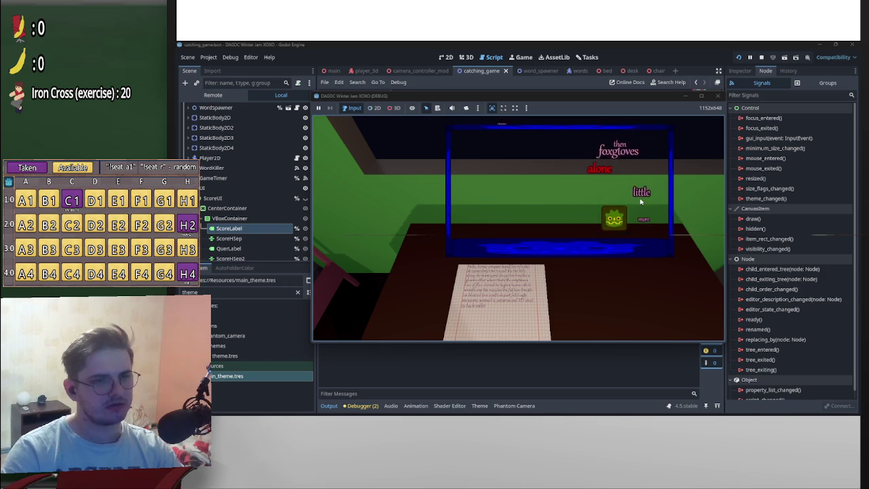
key(Left)
key(Right)
key(Left)
key(Right)
key(Right)
key(Left)
key(Right)
key(Left)
key(Left)
key(Right)
key(Left)
key(Left)
key(Right)
key(Left)
key(Left)
key(Right)
key(Left)
key(Left)
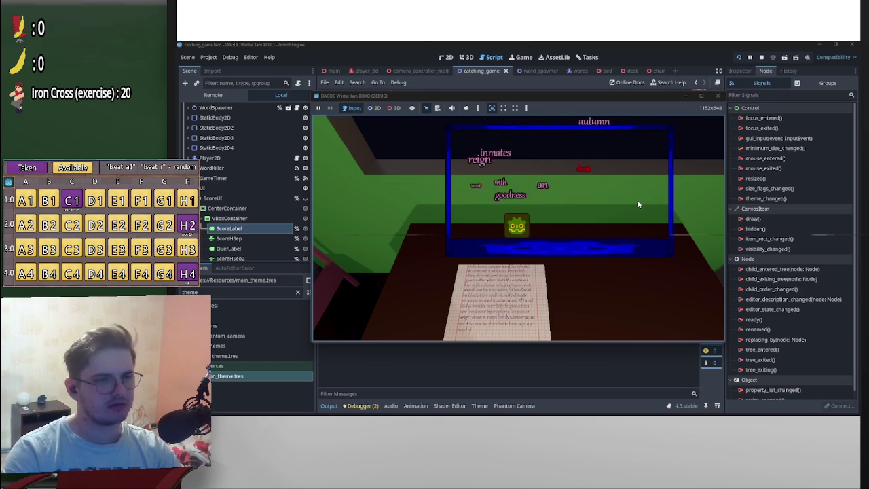
key(Right)
key(Left)
key(Right)
key(Right)
key(Left)
key(Right)
key(Right)
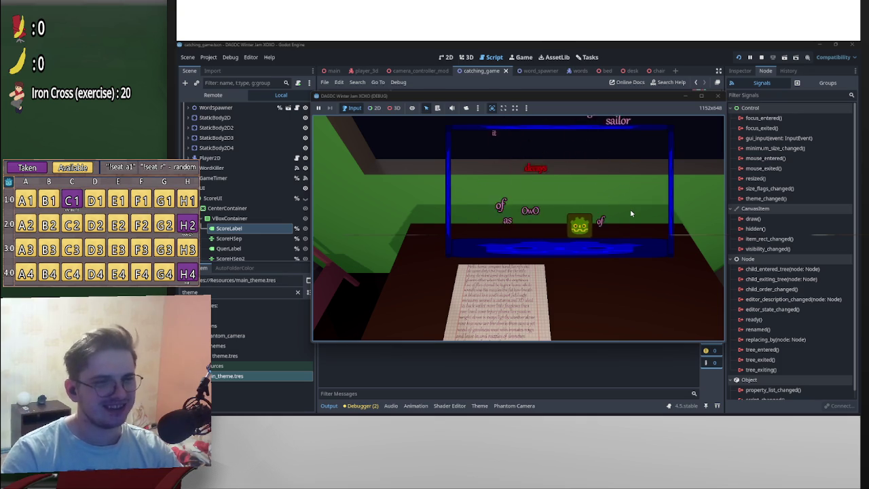
key(Left)
key(Right)
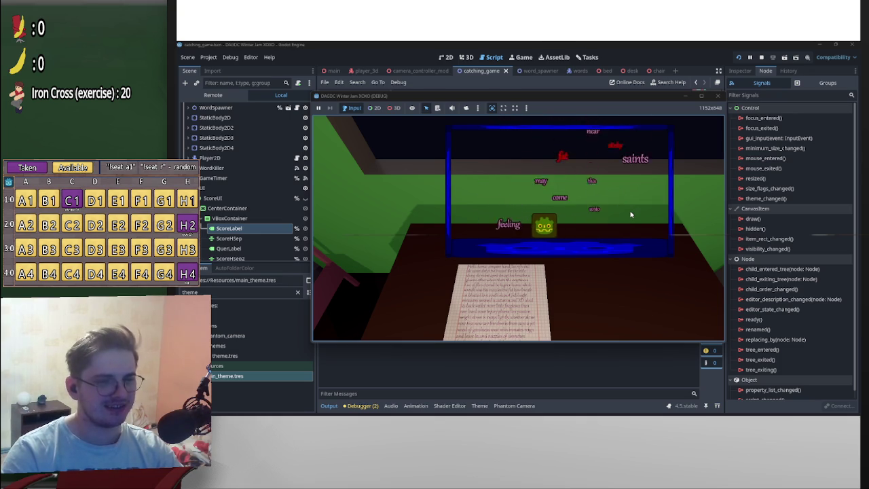
key(Right)
key(Left)
key(Left)
key(Right)
key(Left)
key(Left)
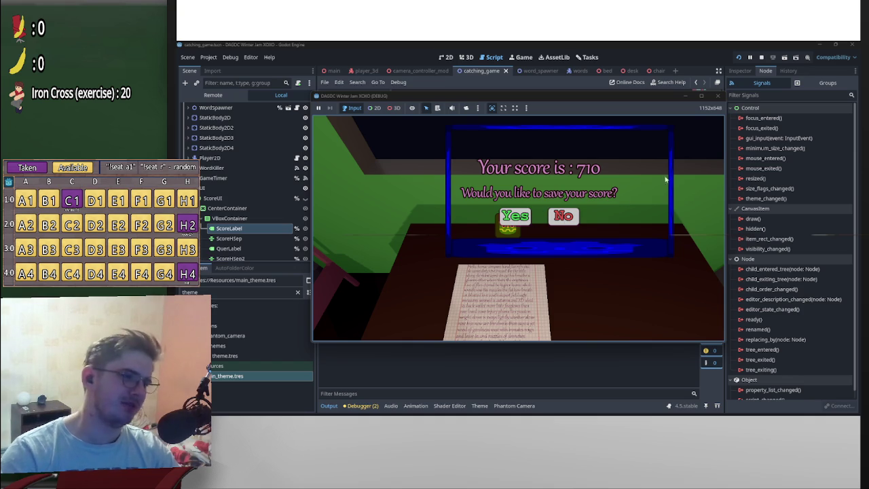
click(761, 58)
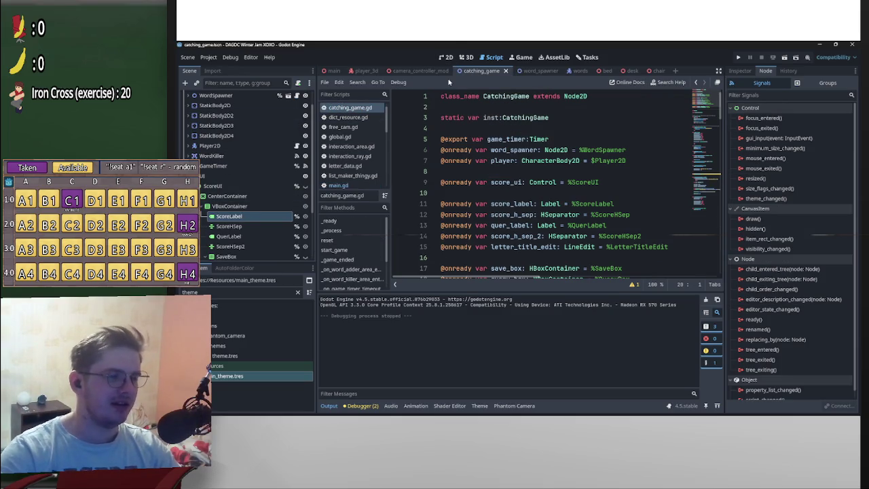
- Switch to main.tscn in the 3D view and frame the desk
key(ctrl+Tab)
scroll(258, 219, up, 3)
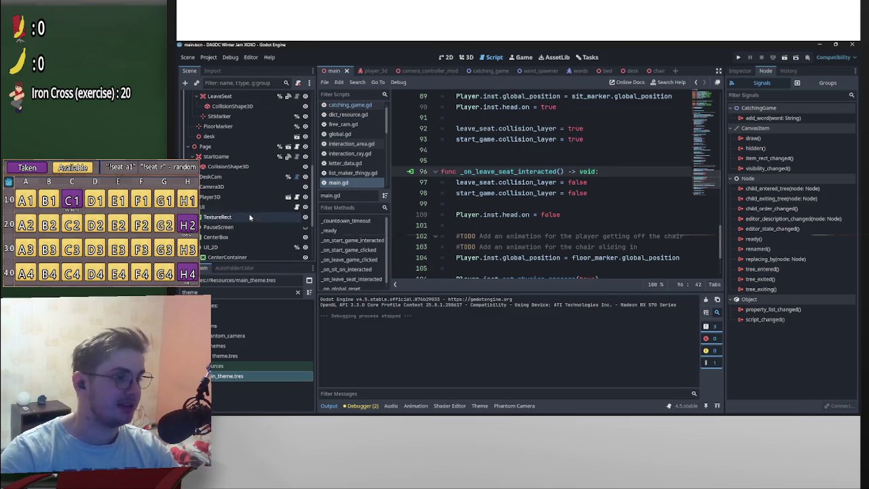
click(463, 57)
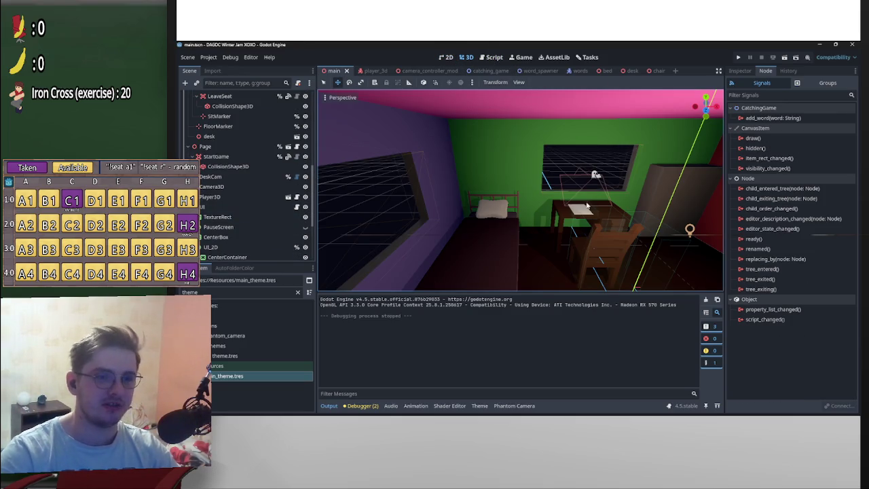
key(f)
scroll(238, 190, down, 1)
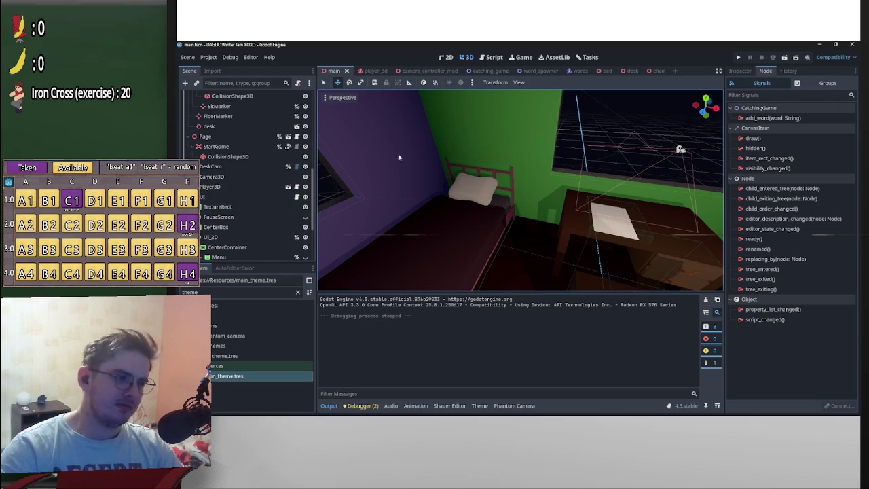
- Bring up the catching_game scene in the 2D editor
click(479, 70)
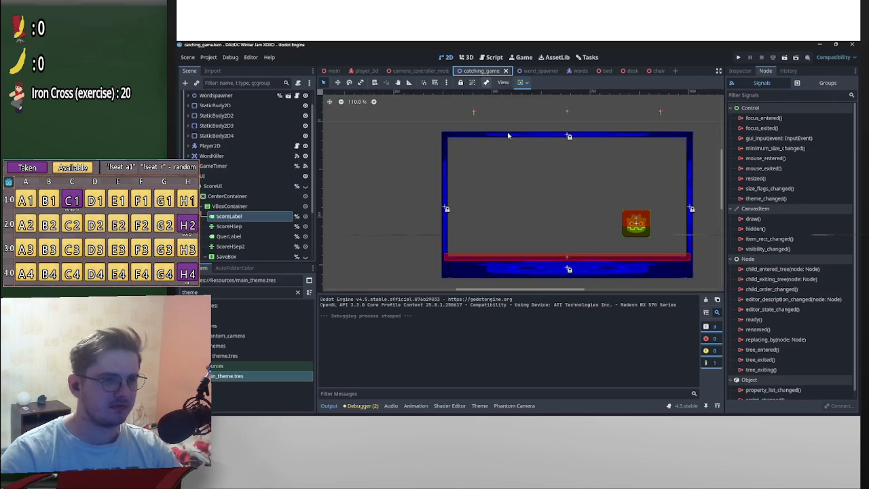
scroll(232, 238, down, 3)
scroll(231, 237, up, 2)
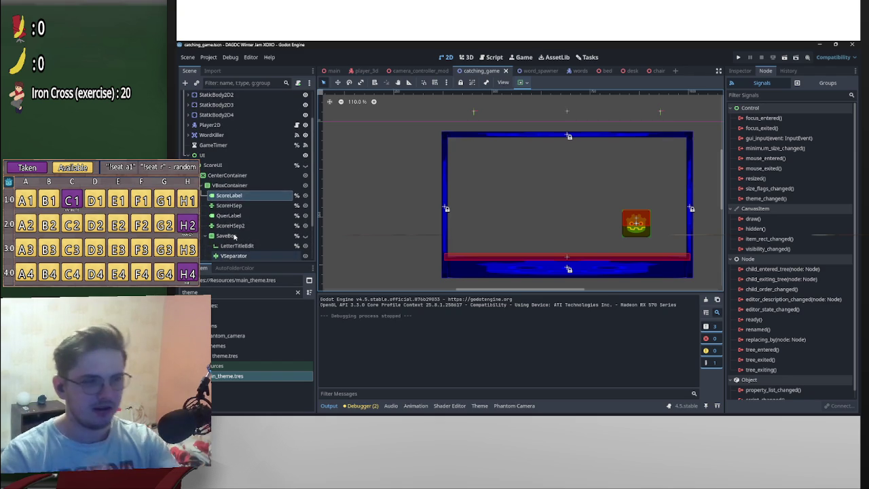
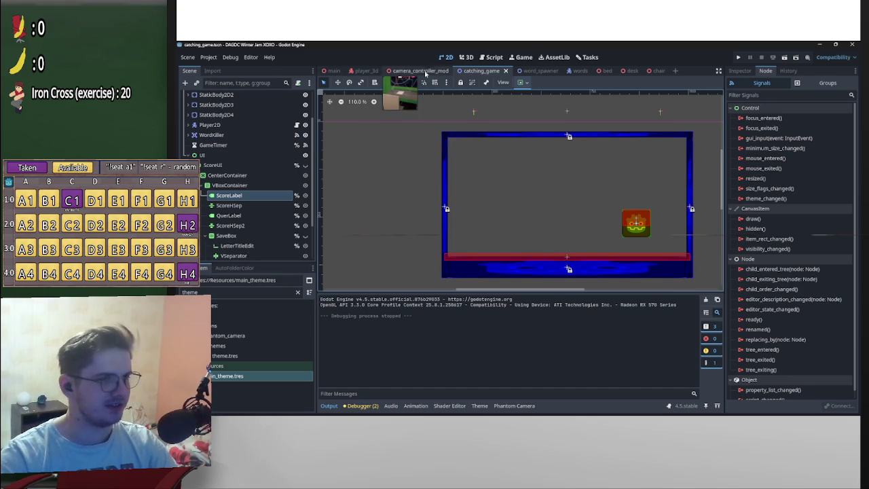
- In the catching_game scene, select and collapse ScoreUI, cut it, then undo and select the UI node
click(327, 70)
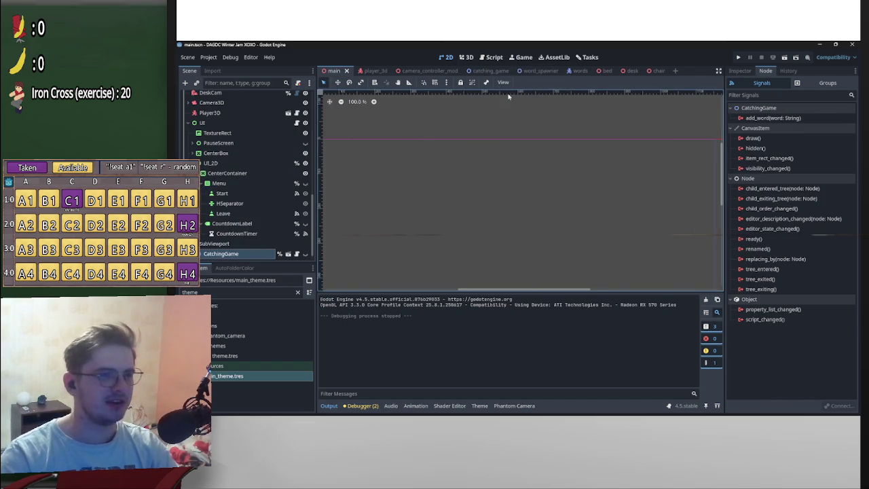
click(488, 71)
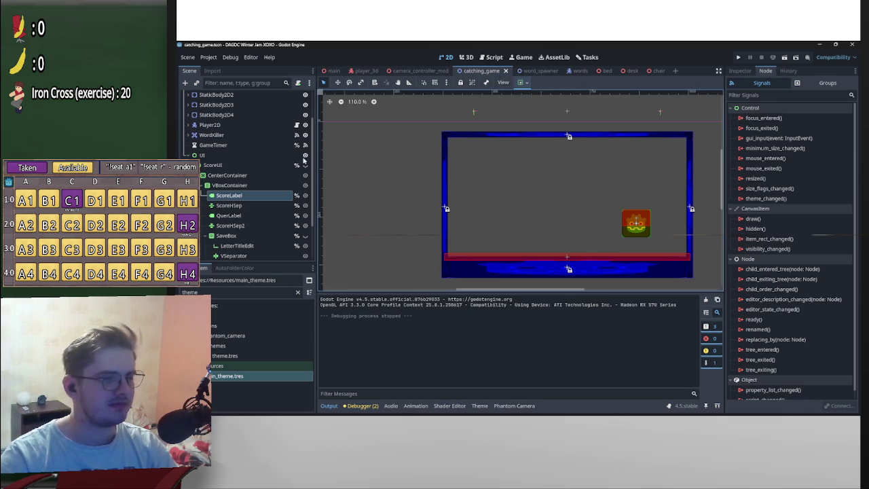
click(225, 166)
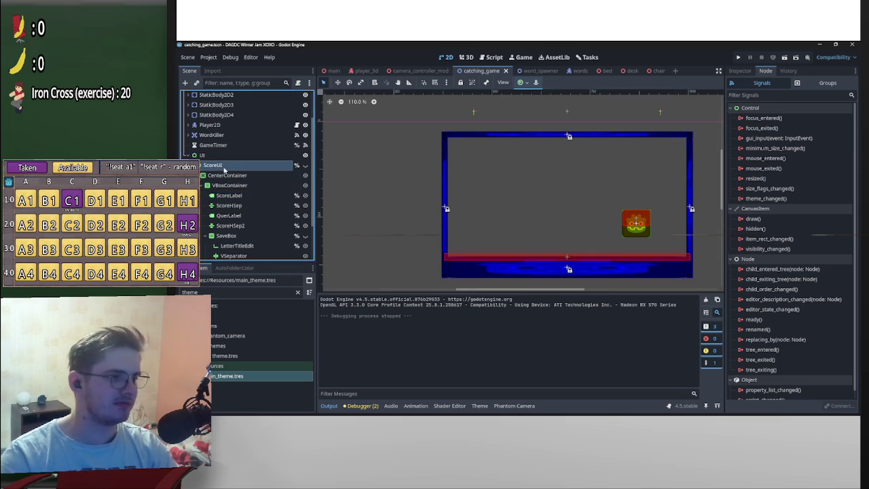
key(Left)
key(ctrl+x)
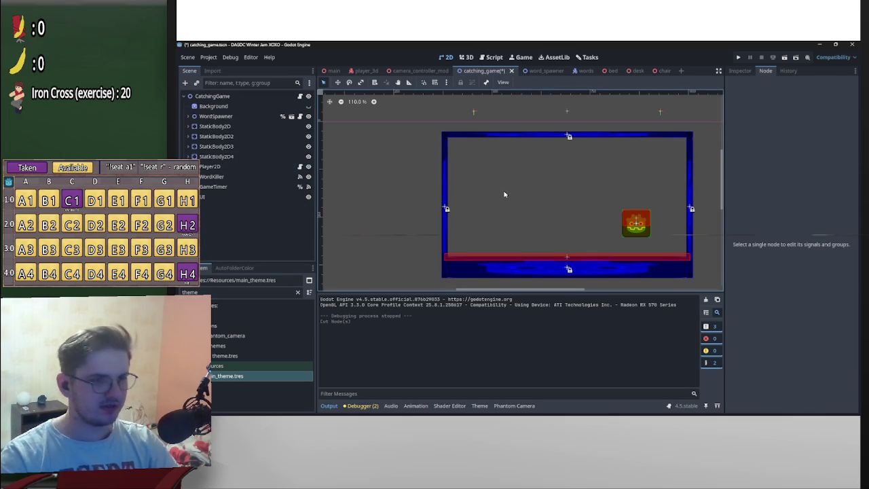
key(ctrl+z)
click(230, 195)
- Cut the UI node and, in the main scene, check the pause screen, CenterBox and UI_2D nodes
key(ctrl+x)
click(332, 70)
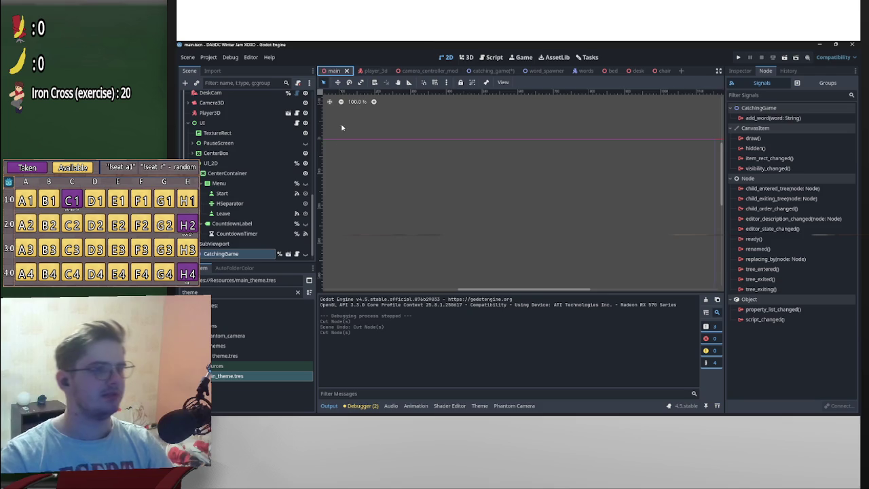
scroll(505, 169, down, 3)
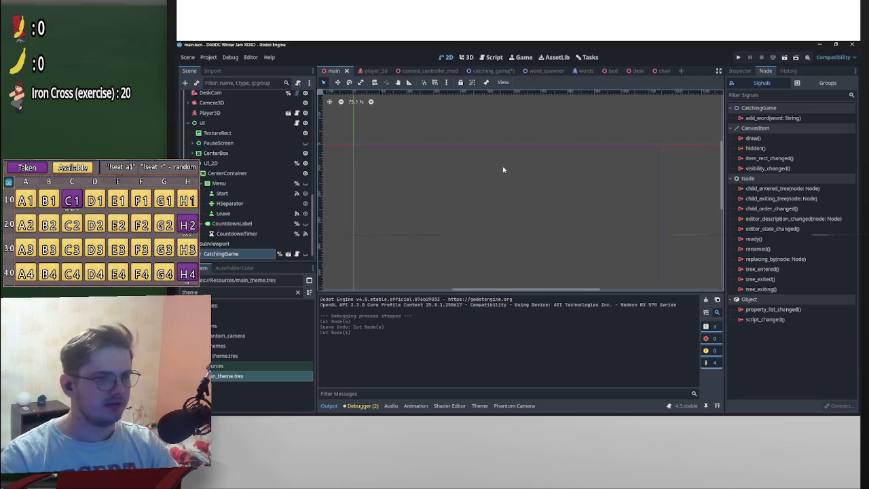
click(203, 123)
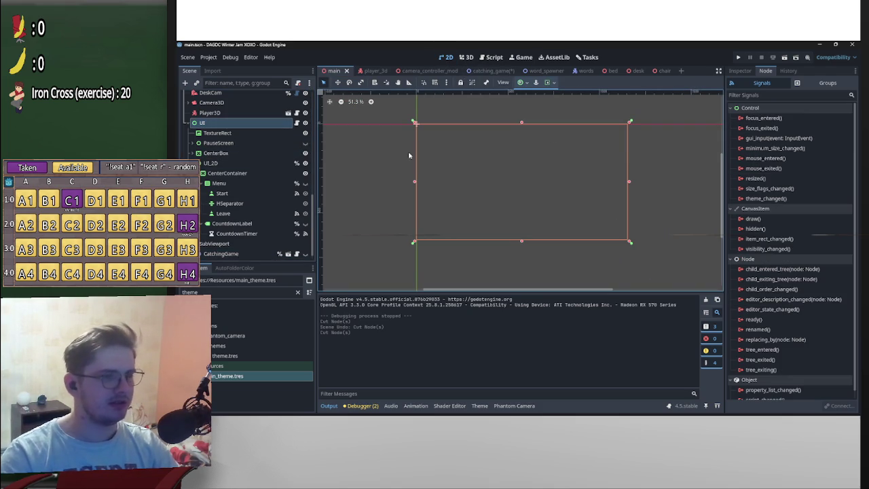
click(305, 142)
click(304, 142)
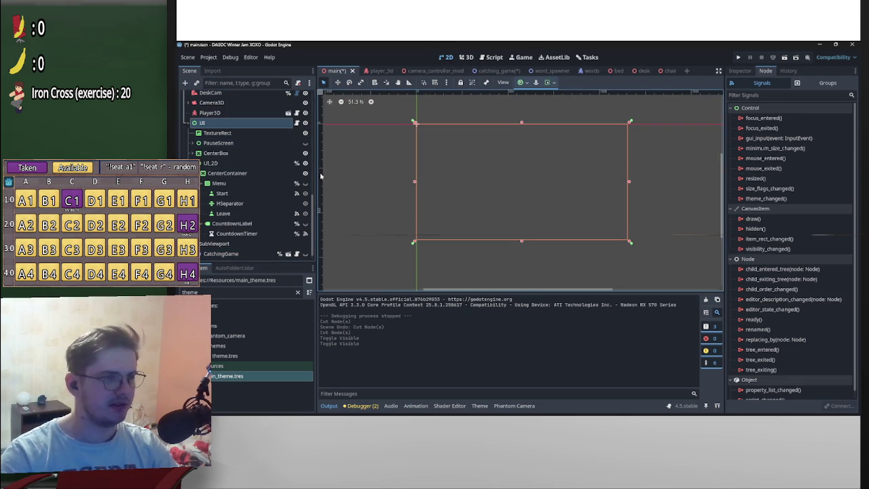
click(231, 154)
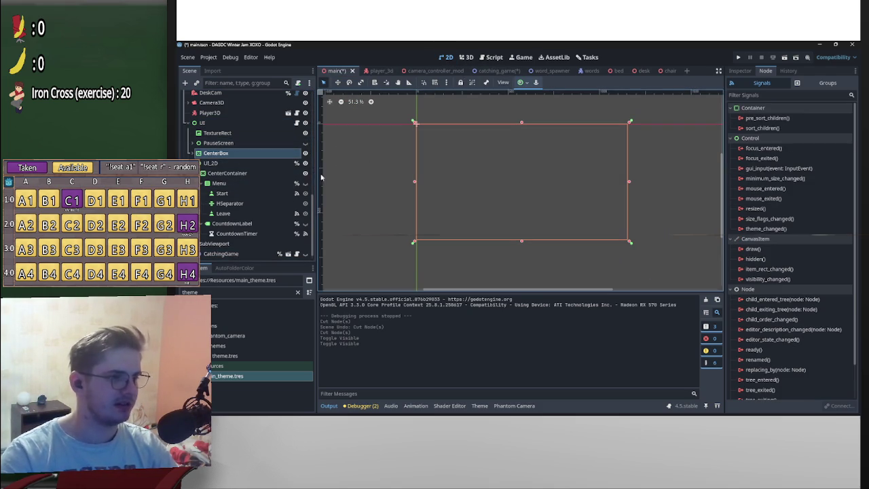
click(305, 163)
click(305, 164)
click(192, 153)
click(192, 153)
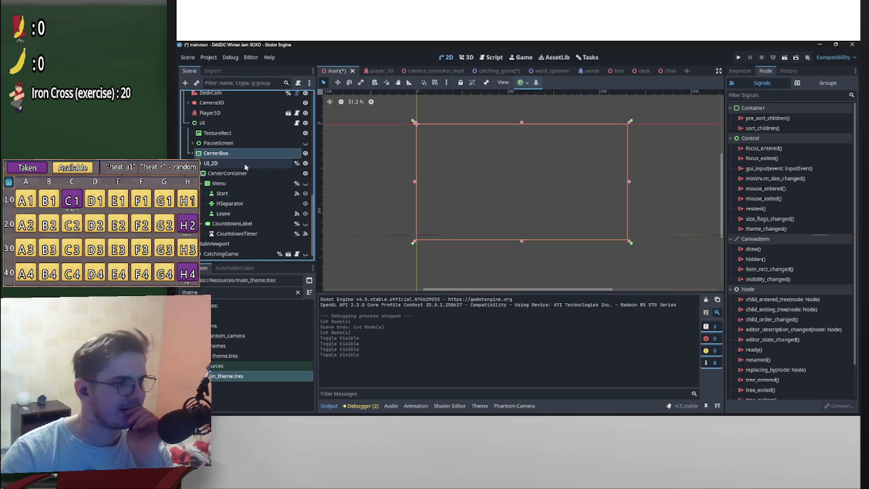
click(209, 164)
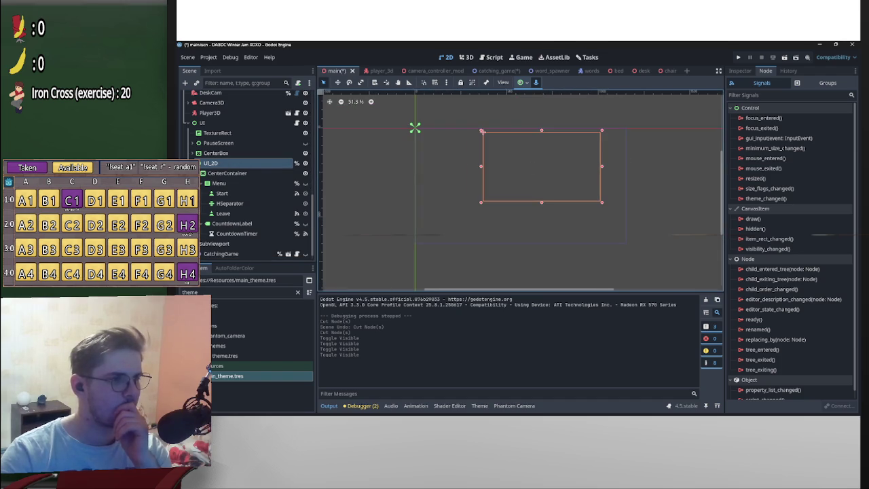
- Paste the cut node under the main scene's UI node, rename it UIScore, and open main.gd
scroll(218, 183, up, 3)
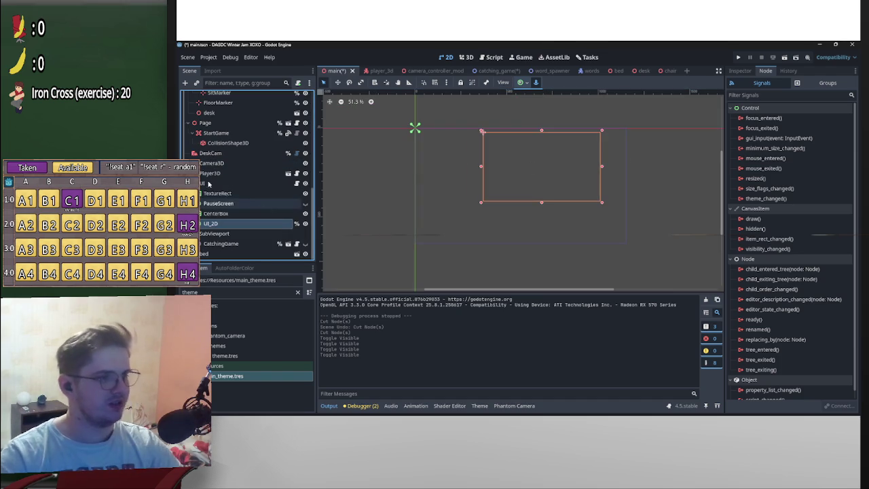
click(233, 182)
key(ctrl+v)
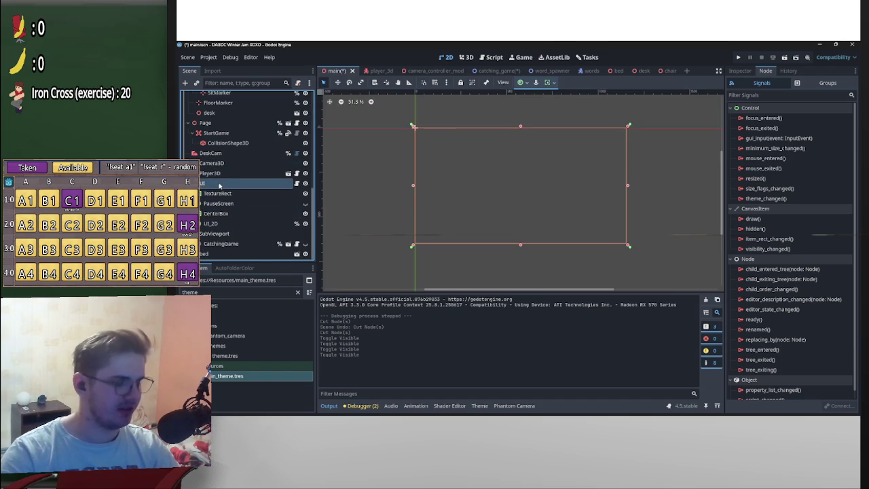
double_click(206, 235)
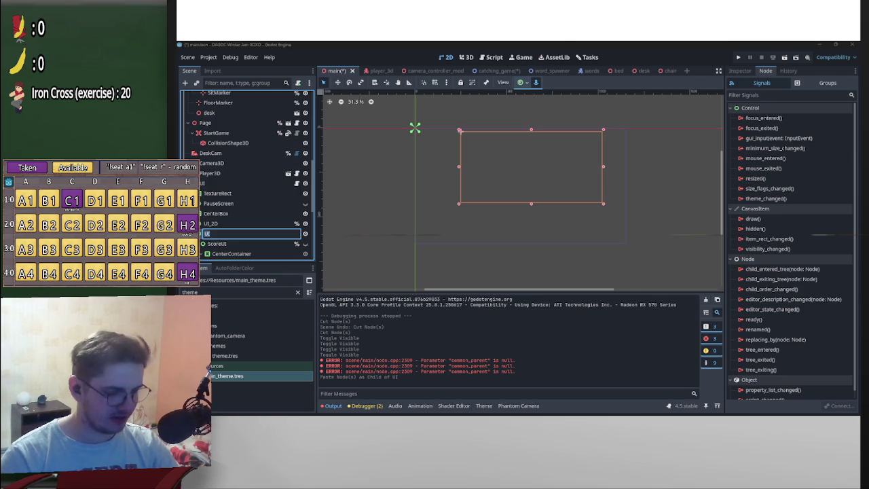
text(UI)
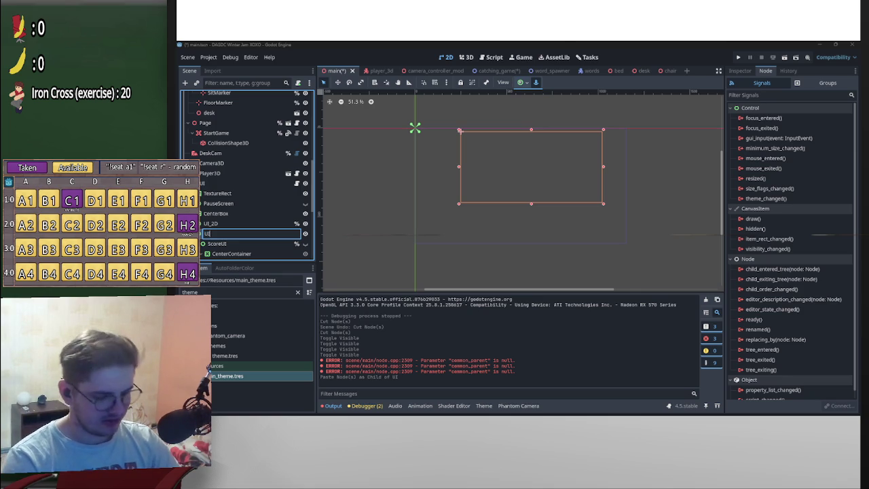
text(corewe)
key(Return)
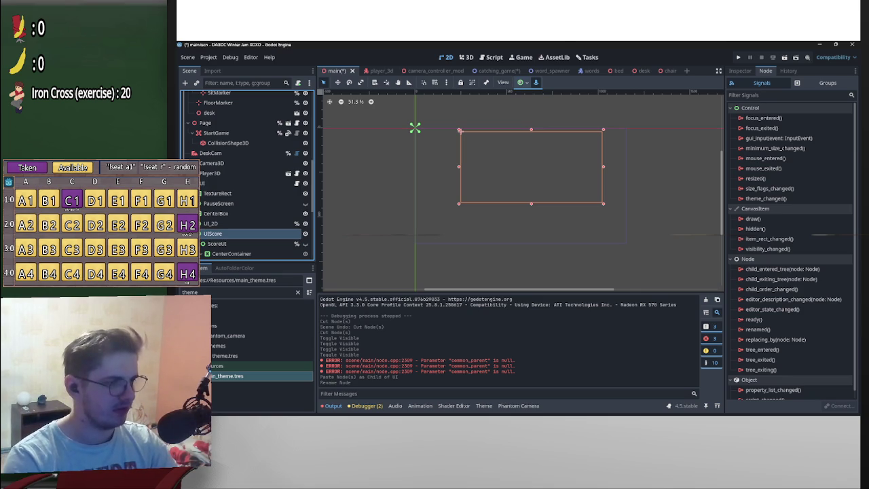
scroll(362, 186, down, 1)
scroll(296, 217, down, 3)
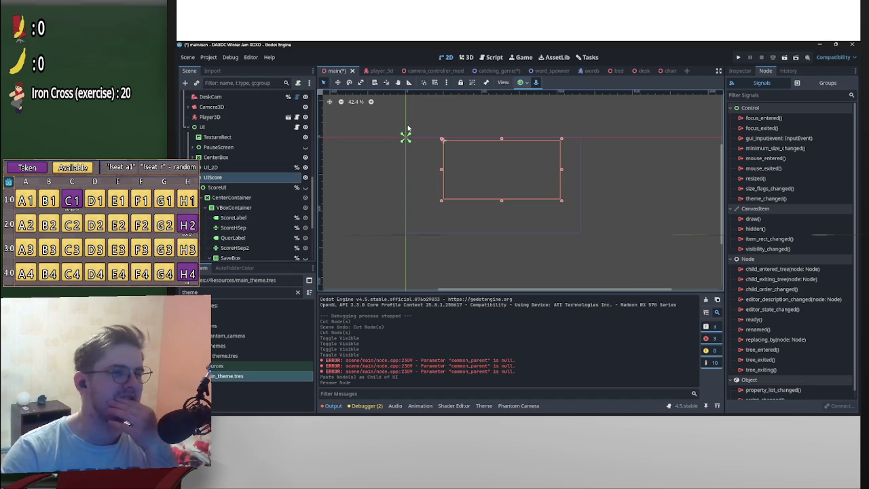
scroll(251, 177, up, 5)
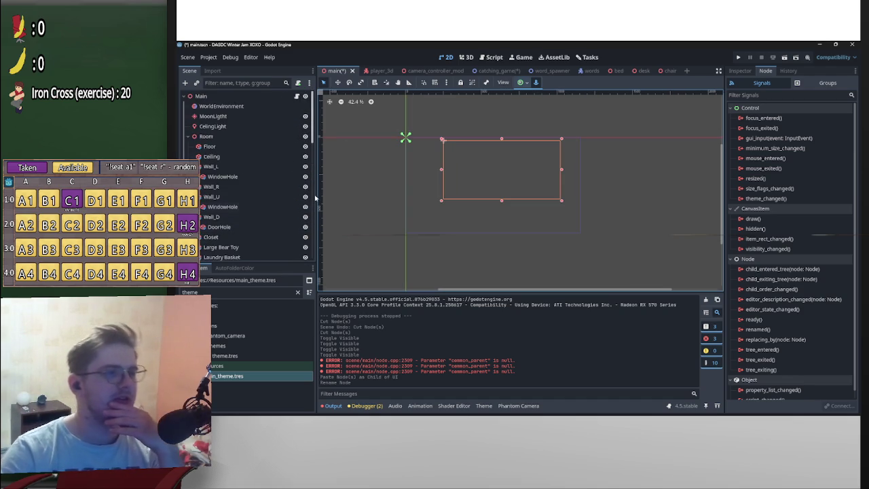
click(296, 96)
- Add blank lines below the countdown label declaration in main.gd
scroll(521, 228, up, 20)
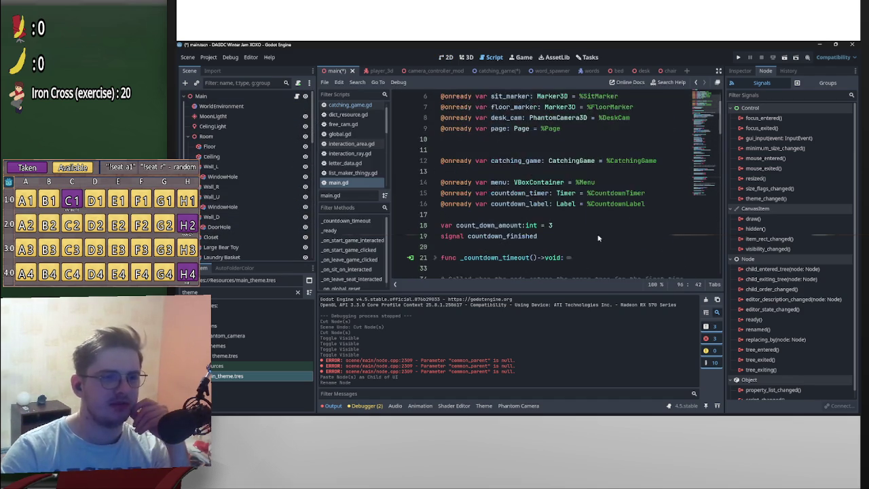
scroll(536, 217, up, 3)
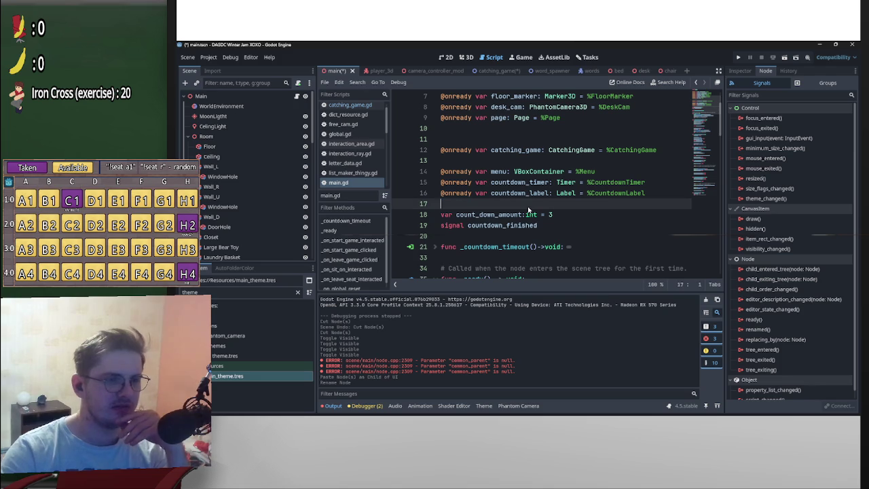
click(528, 206)
key(Return)
key(Return)
key(Return)
key(Up)
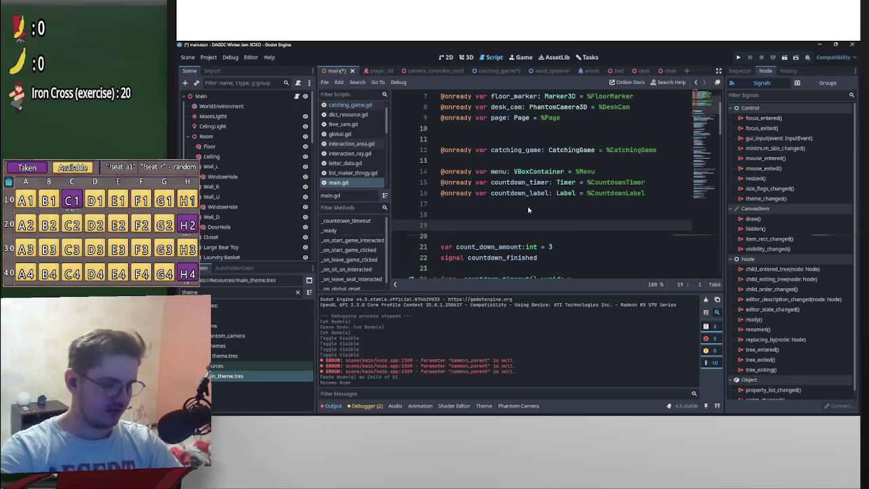
scroll(263, 244, down, 10)
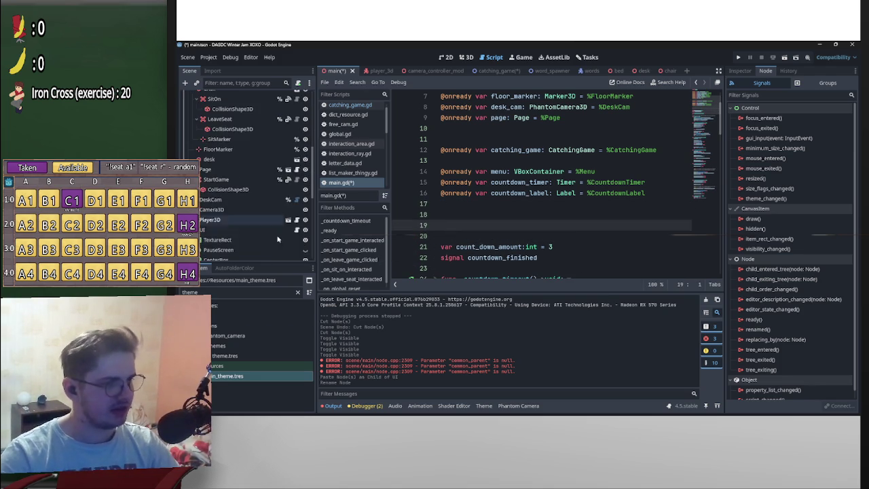
scroll(270, 164, up, 5)
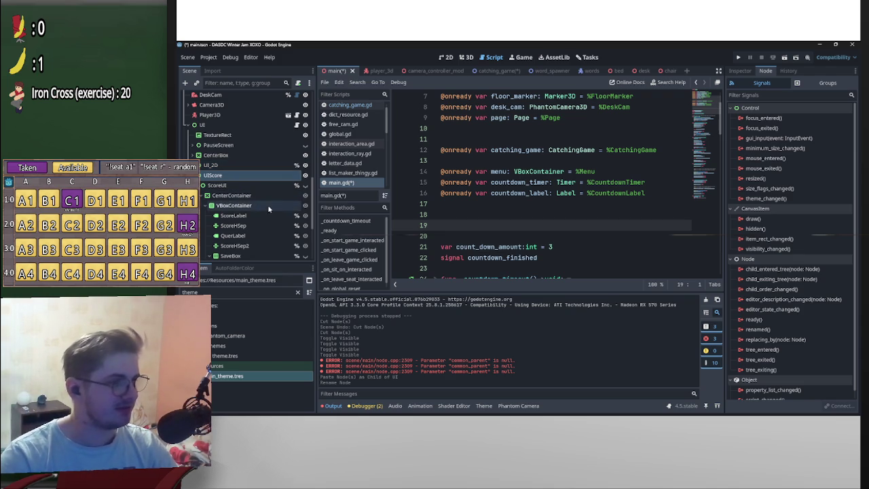
click(258, 187)
shift+click(271, 227)
shift+click(255, 246)
scroll(255, 249, down, 2)
shift+click(257, 215)
scroll(260, 220, down, 2)
ctrl+click(259, 201)
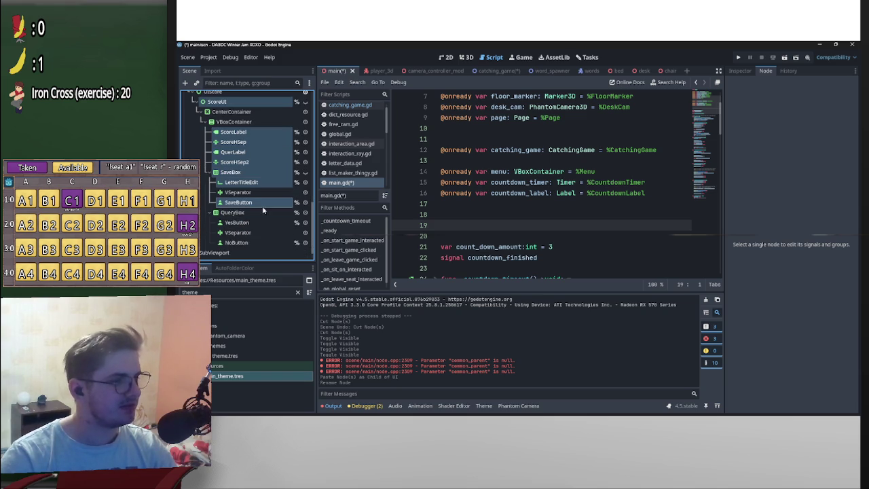
shift+click(263, 239)
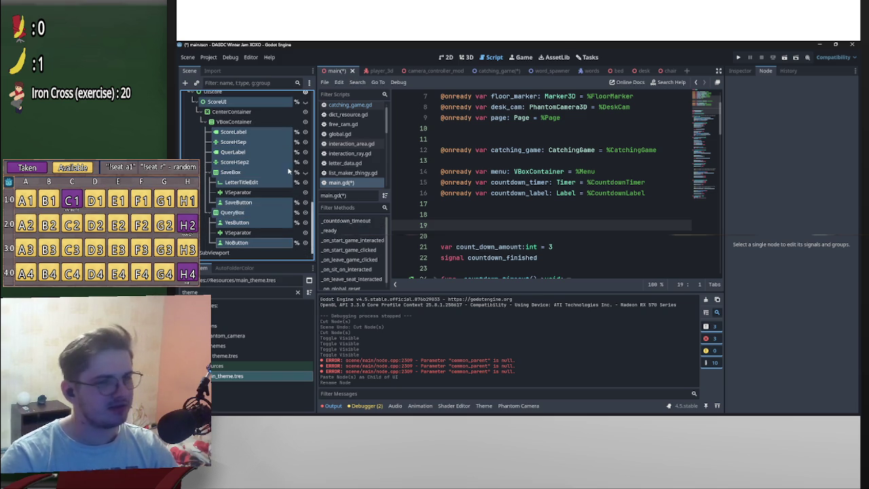
drag(402, 210, 479, 218)
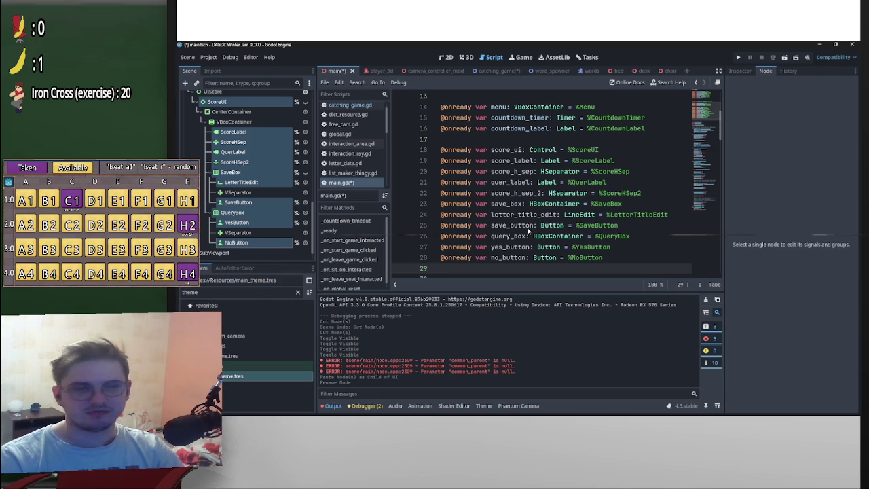
click(508, 71)
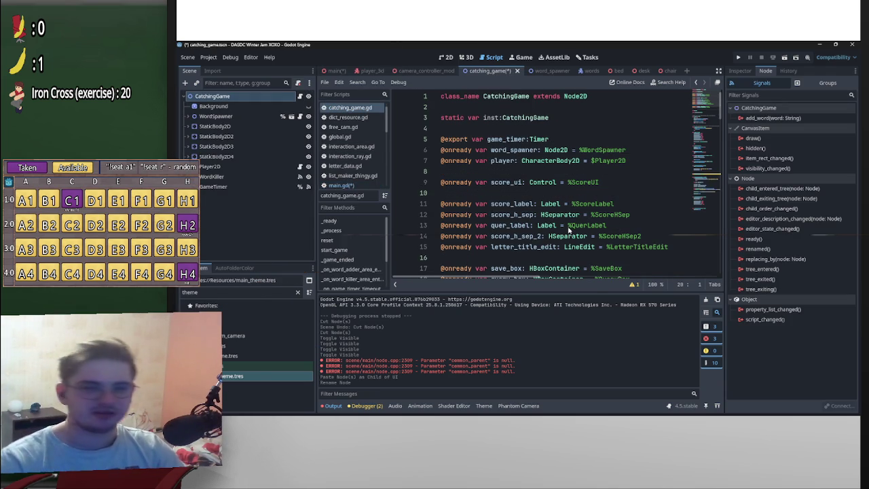
scroll(571, 231, down, 4)
scroll(575, 232, up, 4)
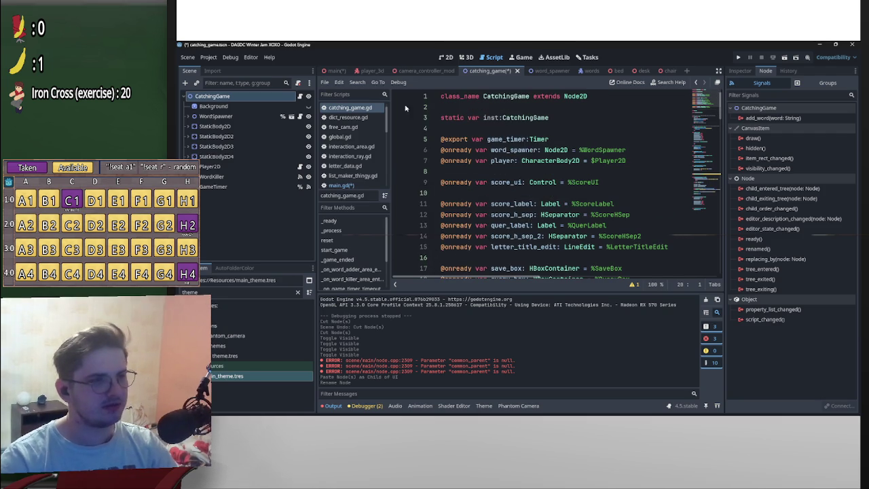
scroll(543, 199, down, 2)
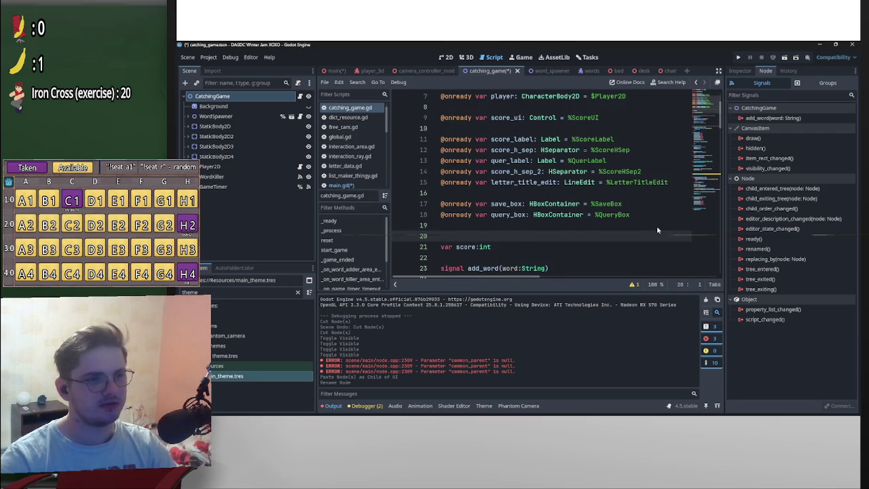
scroll(650, 237, up, 1)
mouse_move(640, 252)
mouse_down()
mouse_move(452, 175)
mouse_move(438, 155)
mouse_up()
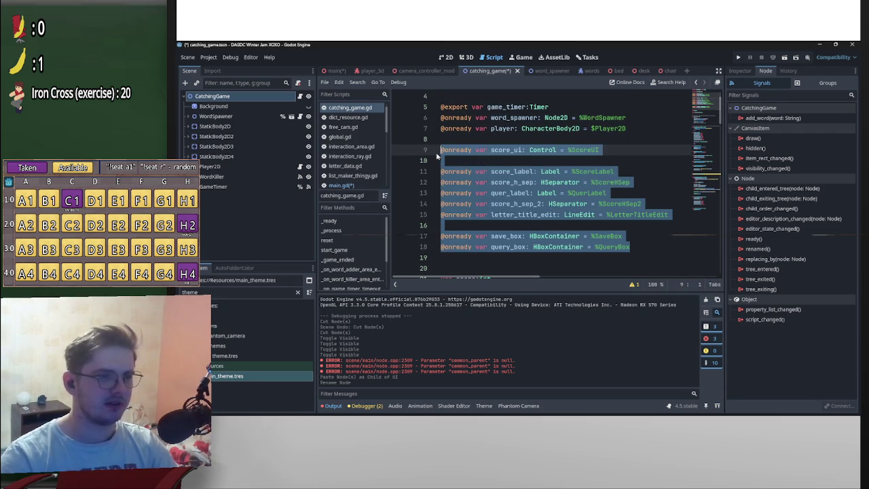
key(ctrl+x)
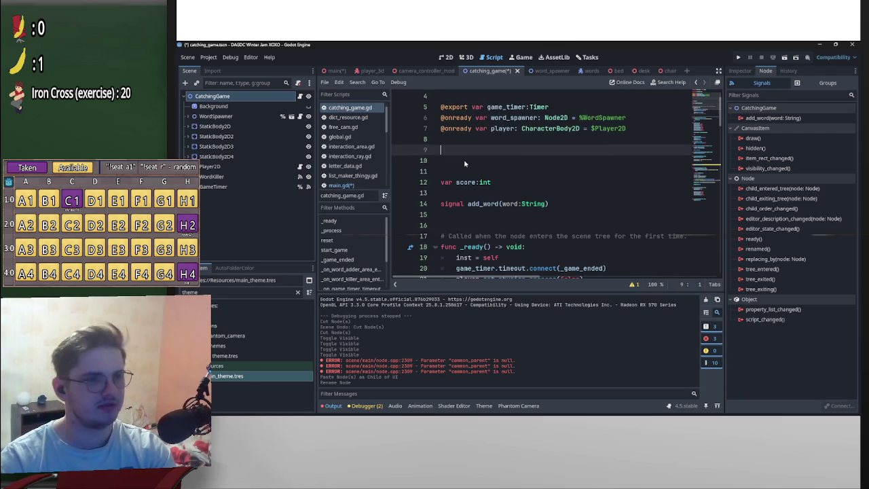
key(BackSpace)
key(BackSpace)
key(Down)
key(BackSpace)
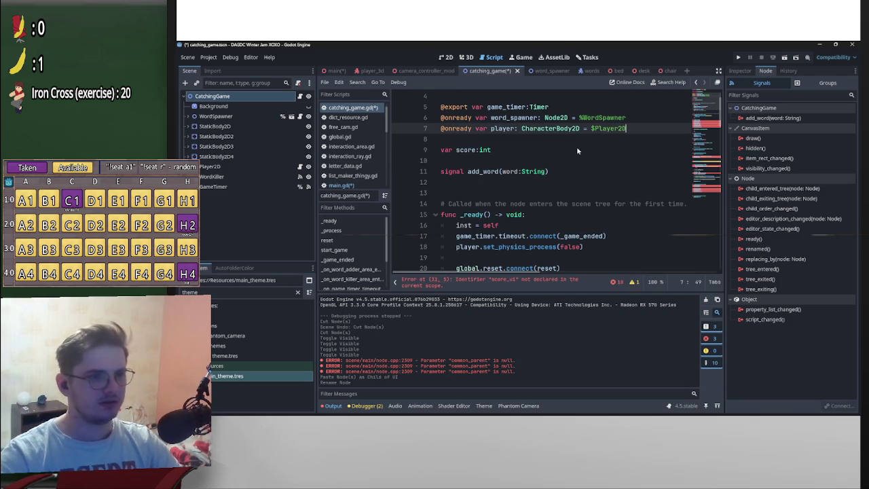
click(577, 148)
key(ctrl+s)
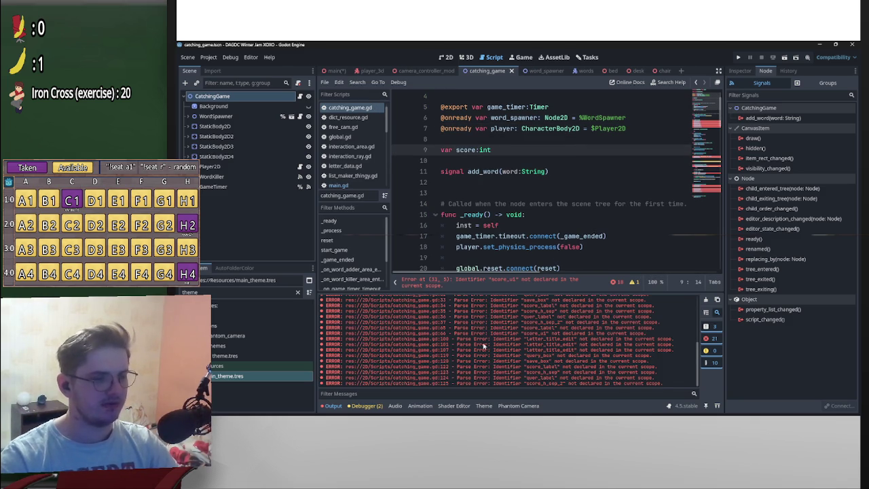
- Clear the Output log, check the main scene, and return to catching_game.gd at line 5
scroll(482, 357, up, 15)
click(706, 300)
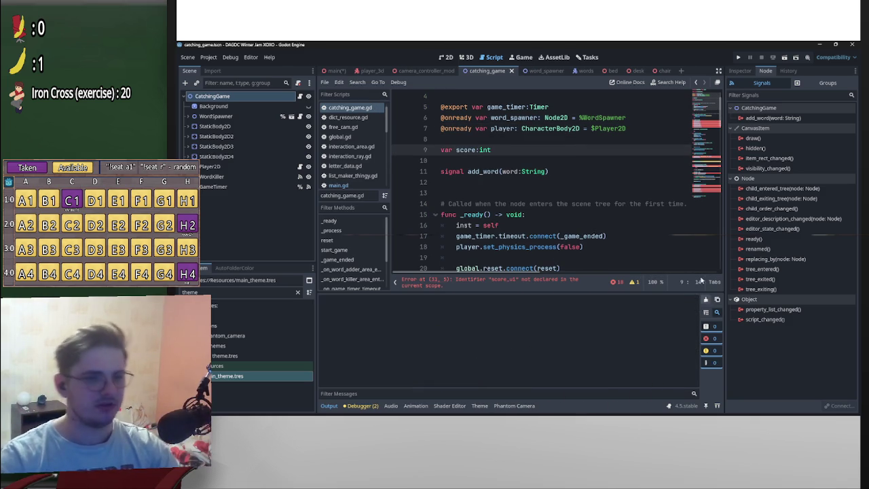
click(336, 70)
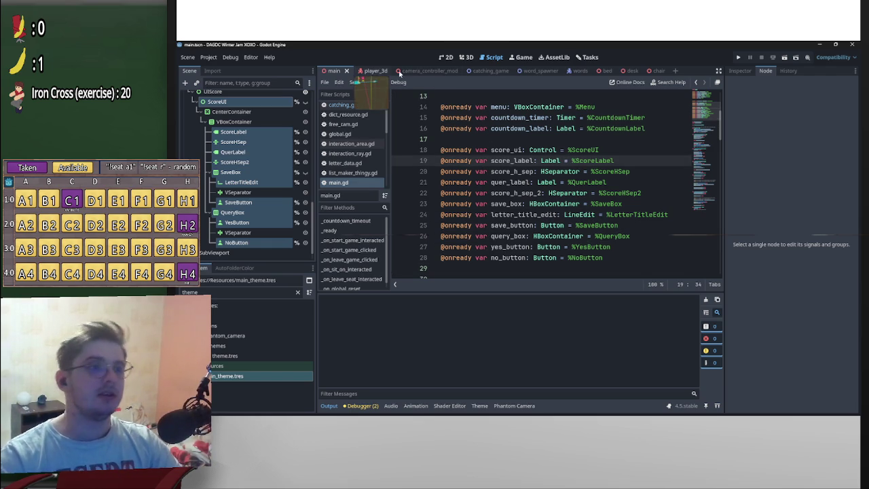
click(494, 72)
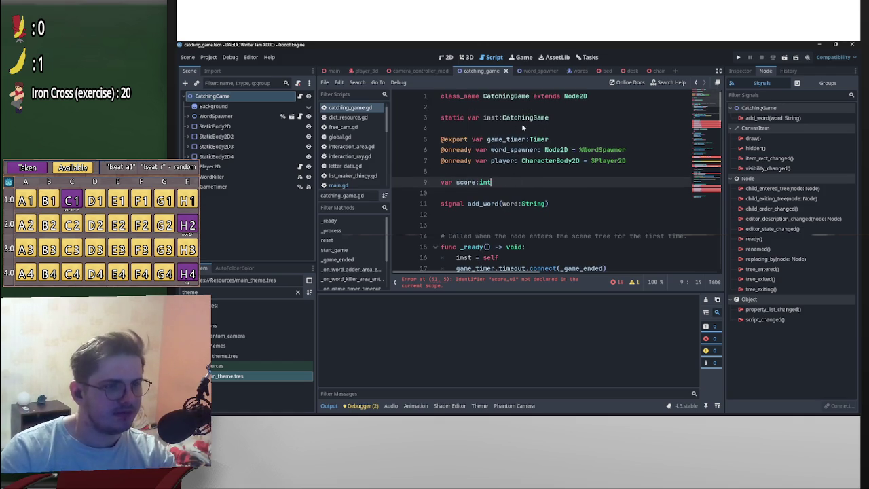
scroll(529, 187, down, 2)
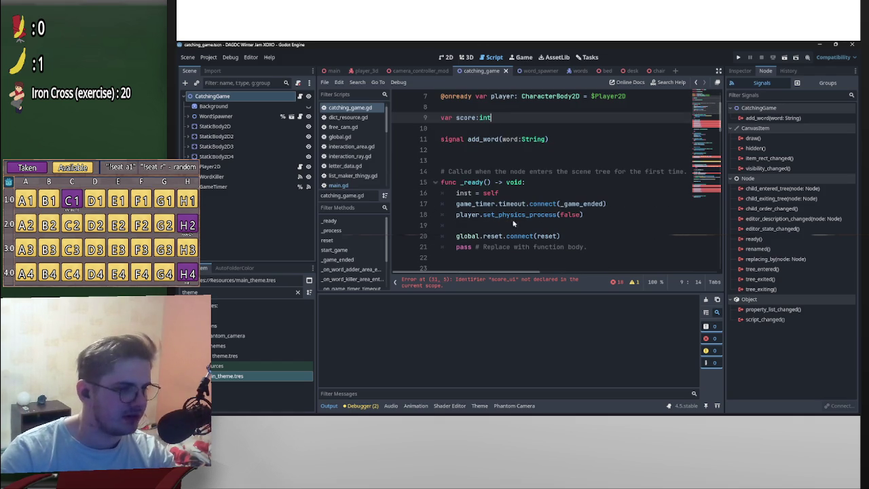
scroll(485, 220, up, 2)
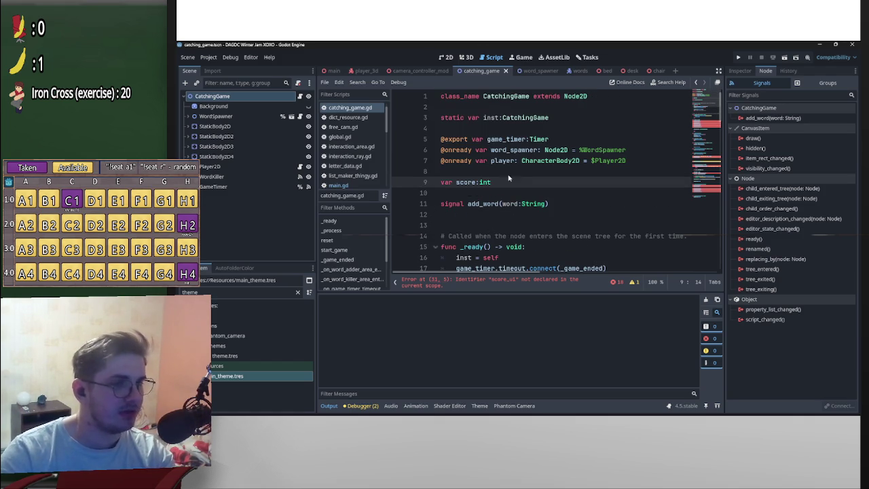
scroll(518, 217, down, 1)
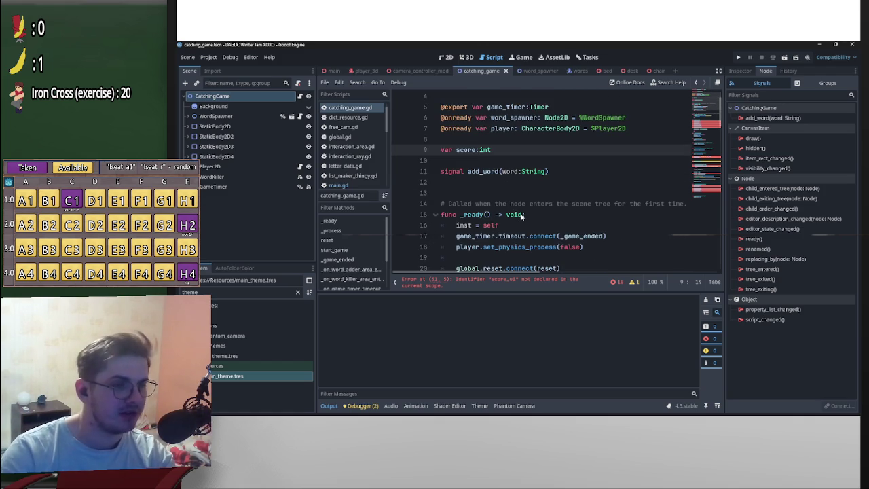
scroll(521, 216, down, 1)
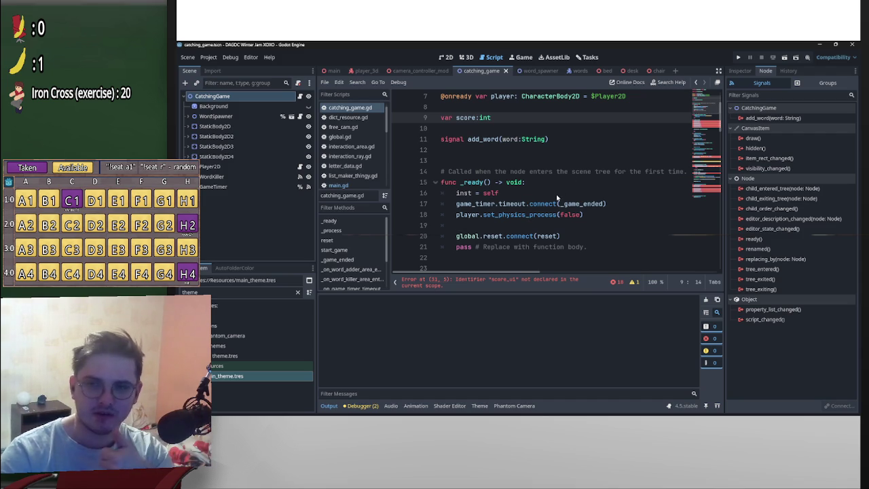
scroll(556, 193, up, 2)
click(577, 172)
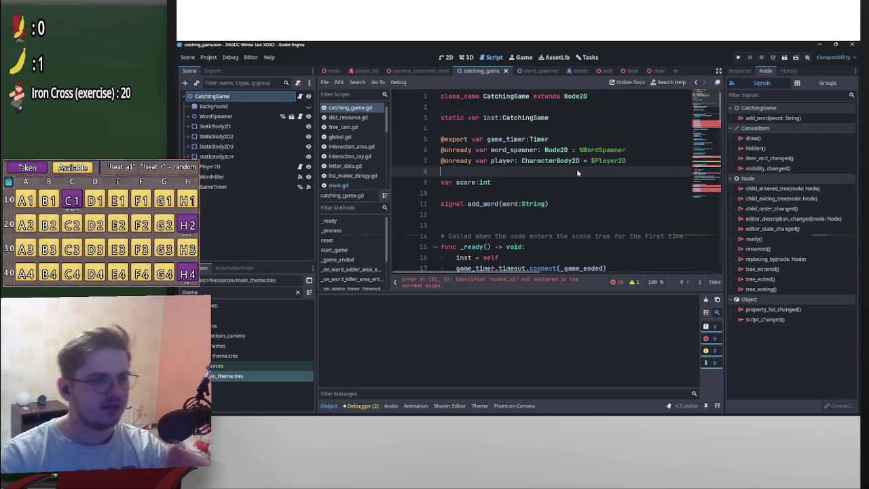
click(600, 142)
key(Return)
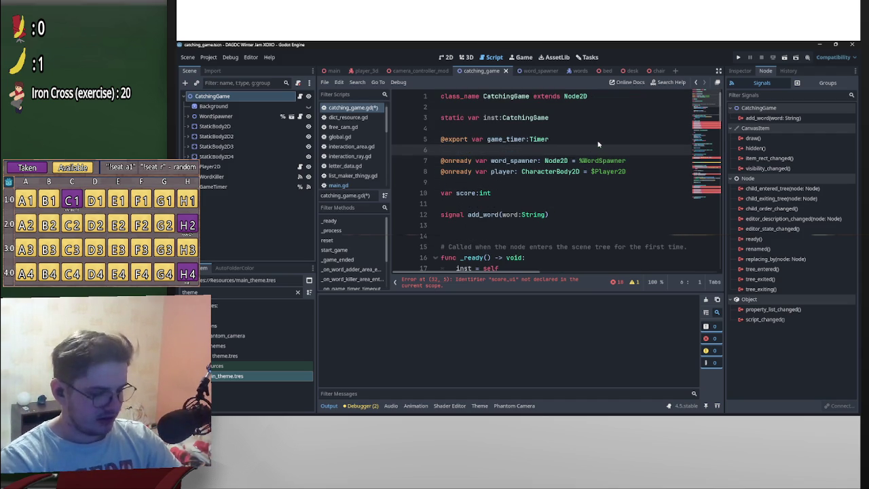
text(@export var ma)
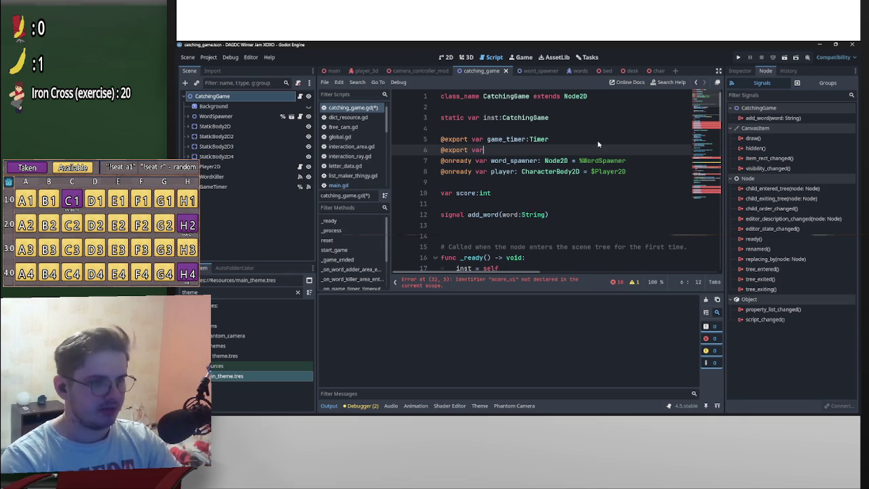
text(in:N)
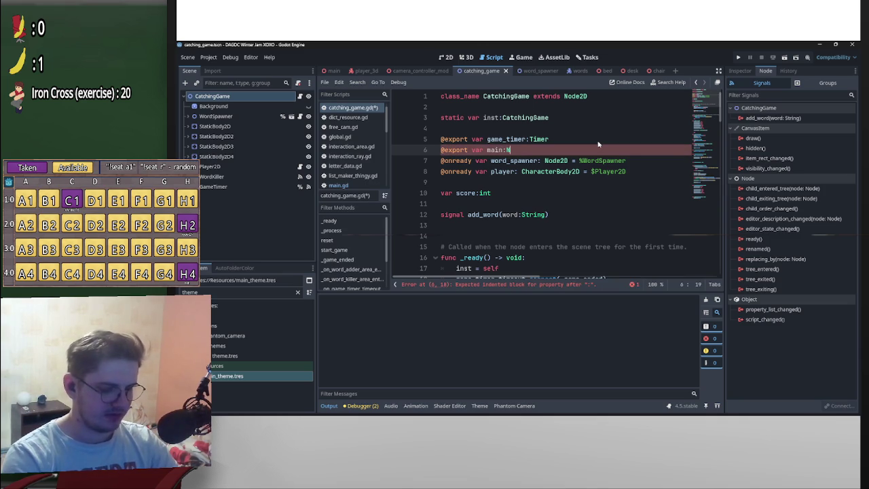
text(ode3D)
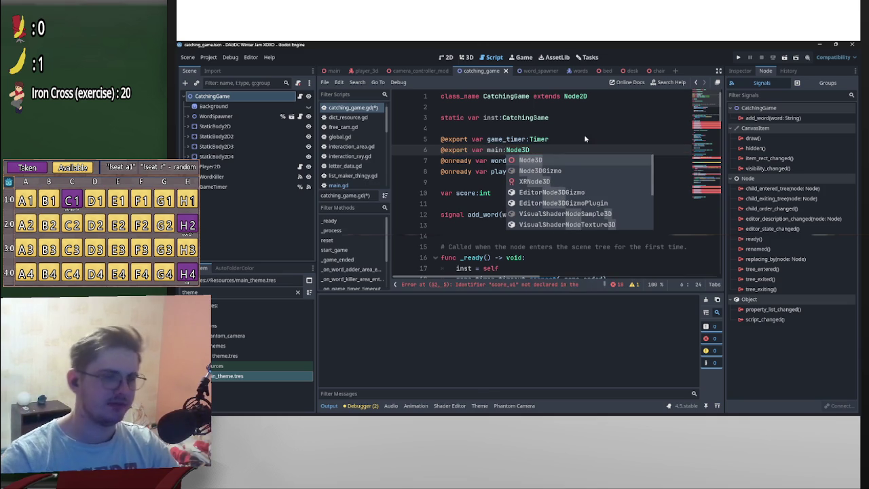
click(450, 149)
scroll(522, 211, down, 2)
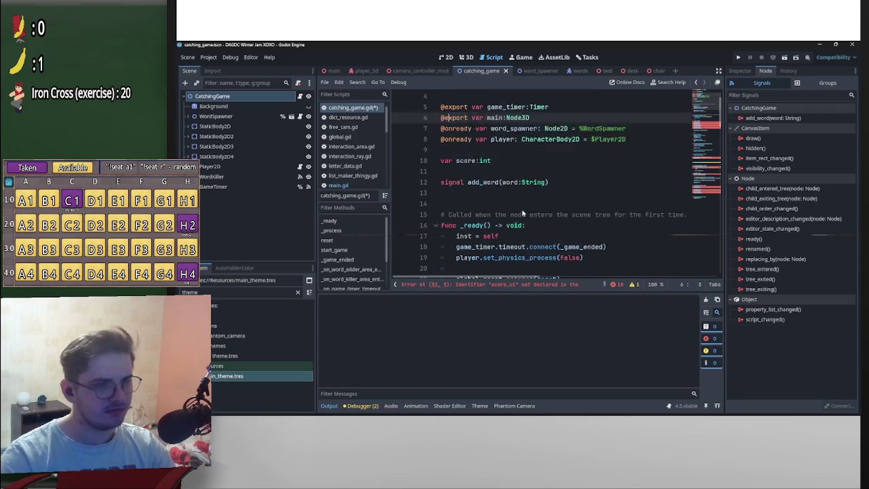
scroll(520, 197, up, 2)
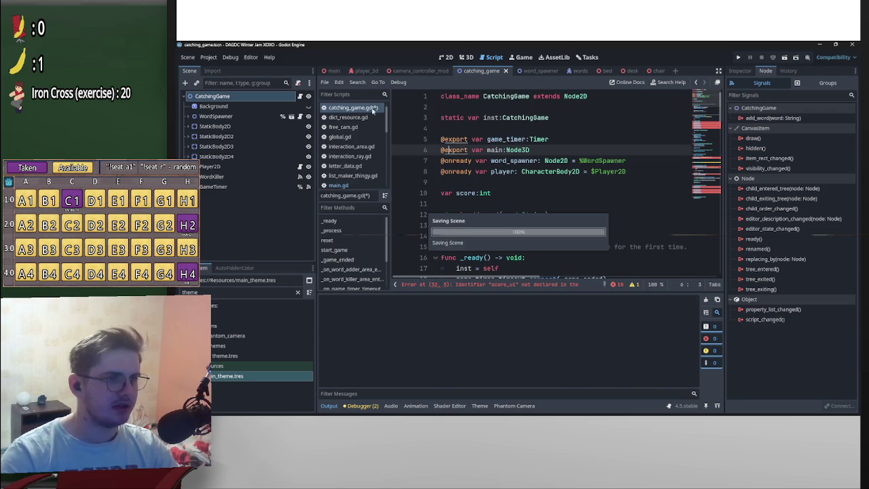
key(ctrl+s)
click(334, 70)
scroll(248, 213, down, 1)
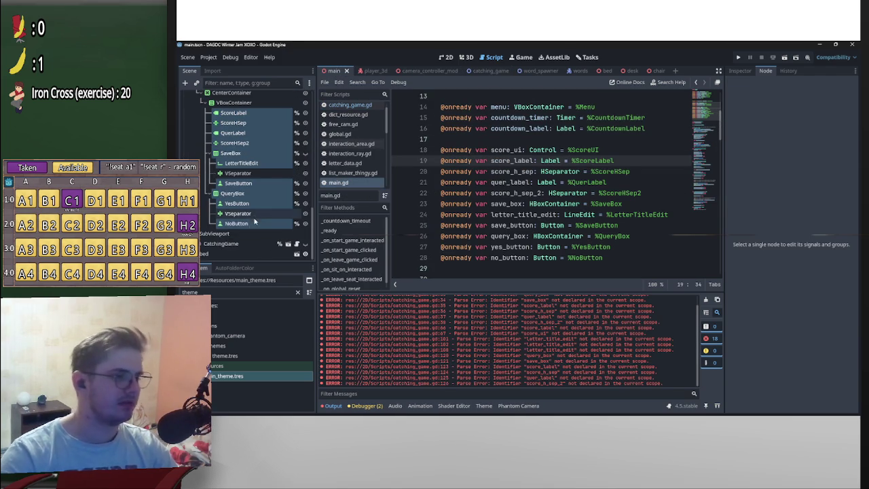
- Select the CatchingGame node in the main scene, check the catching_game scene, and return to main.gd
click(223, 243)
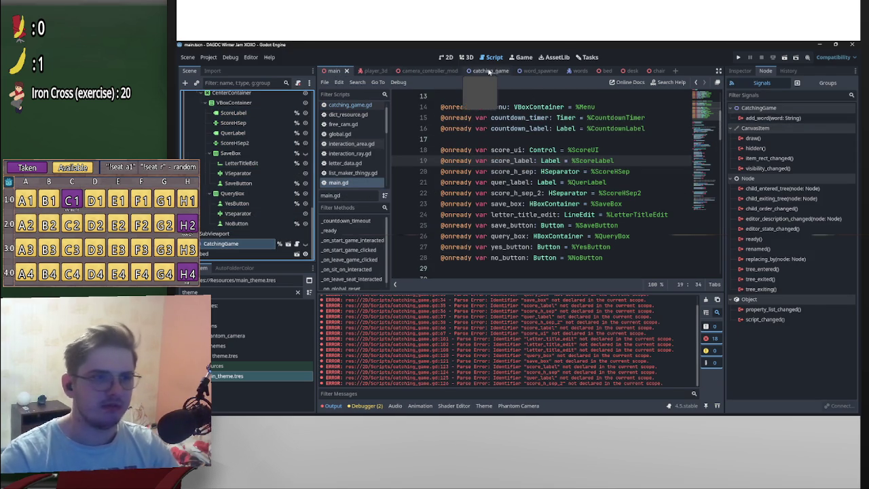
click(484, 71)
scroll(554, 176, down, 4)
scroll(543, 176, down, 3)
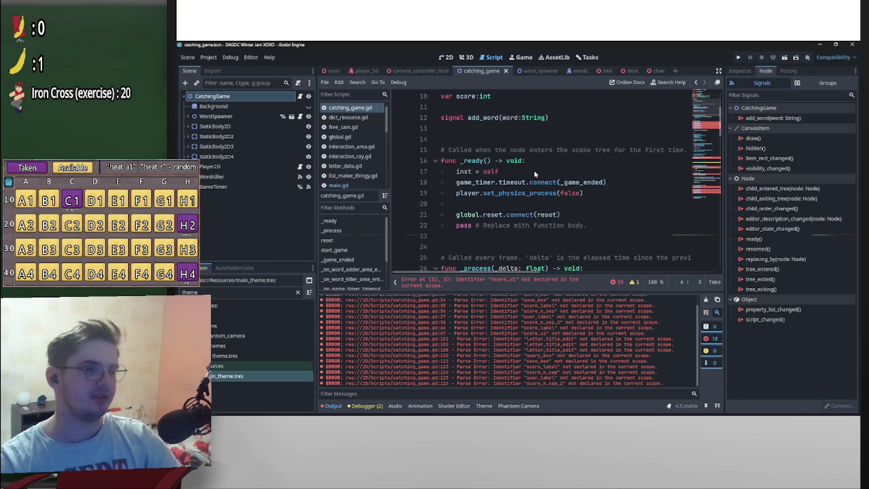
scroll(546, 177, up, 3)
click(331, 71)
scroll(475, 157, up, 4)
- Start a class_name Main declaration on line 1 of main.gd, then view the player_3d script
click(446, 99)
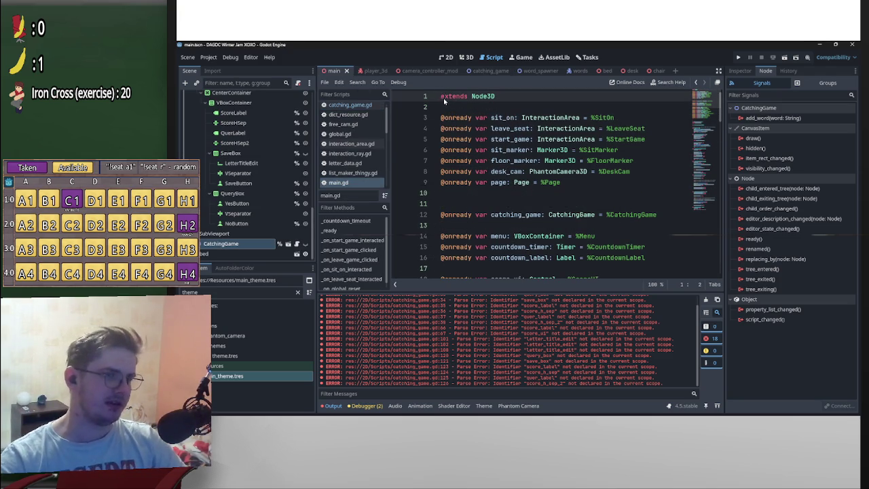
click(442, 97)
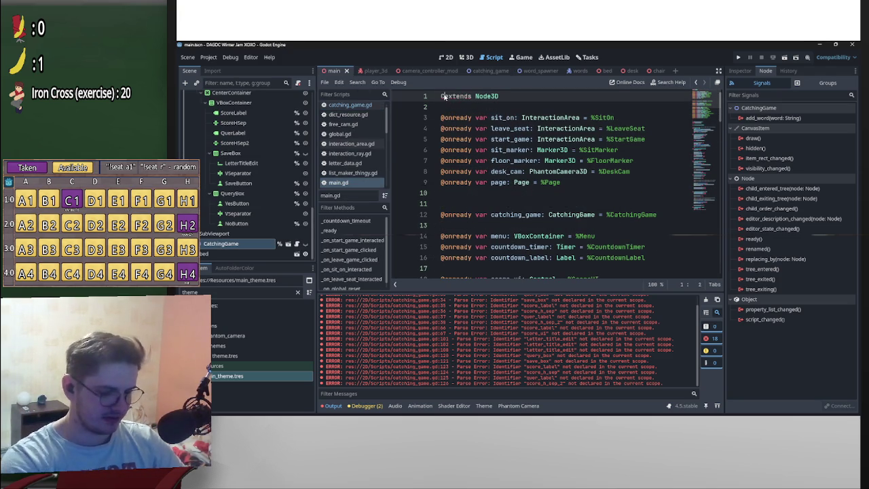
key(ctrl+space)
key(Down)
key(Down)
key(Down)
key(Escape)
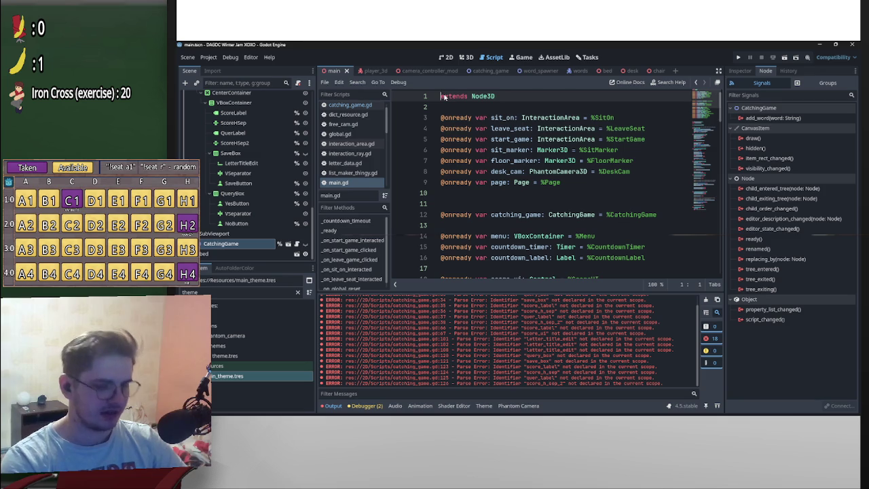
text(class_name Main)
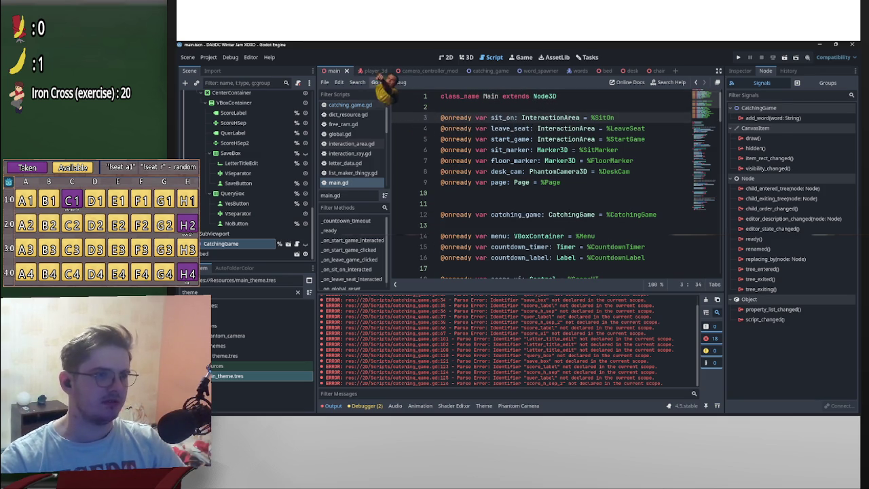
click(366, 70)
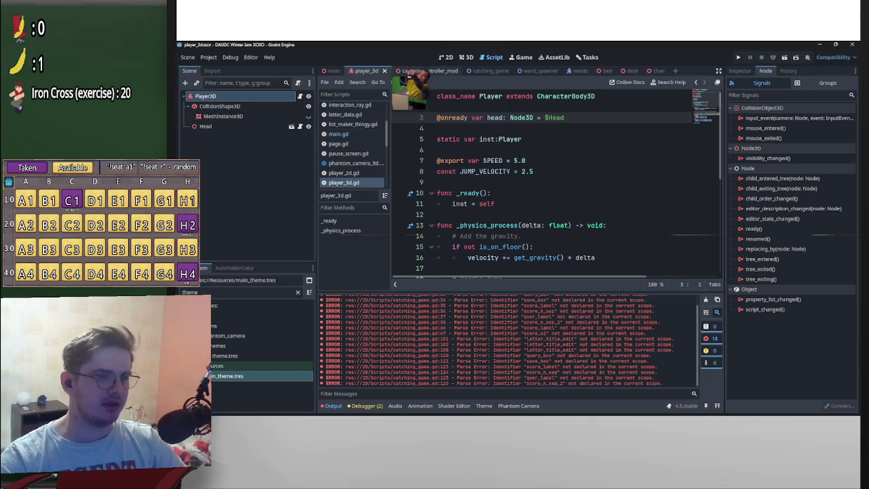
click(481, 71)
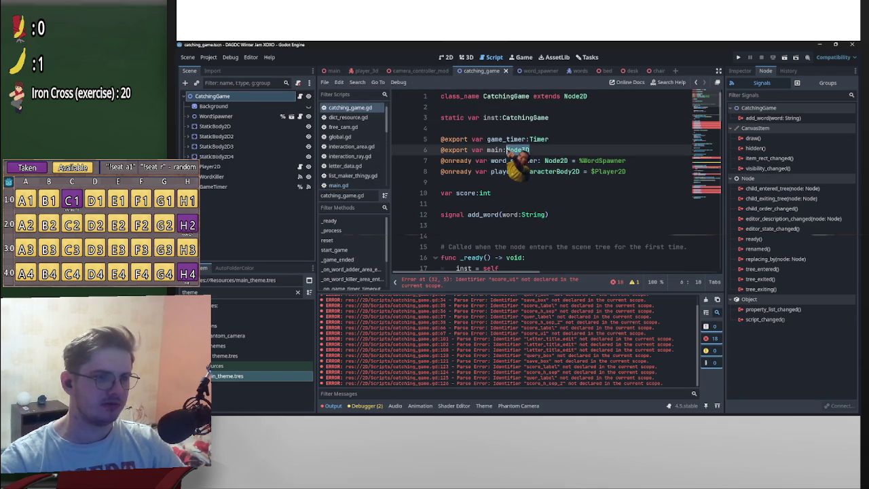
- Retype the exported main variable in catching_game.gd as Main and put carets on reset() lines 32–36
text(ode)
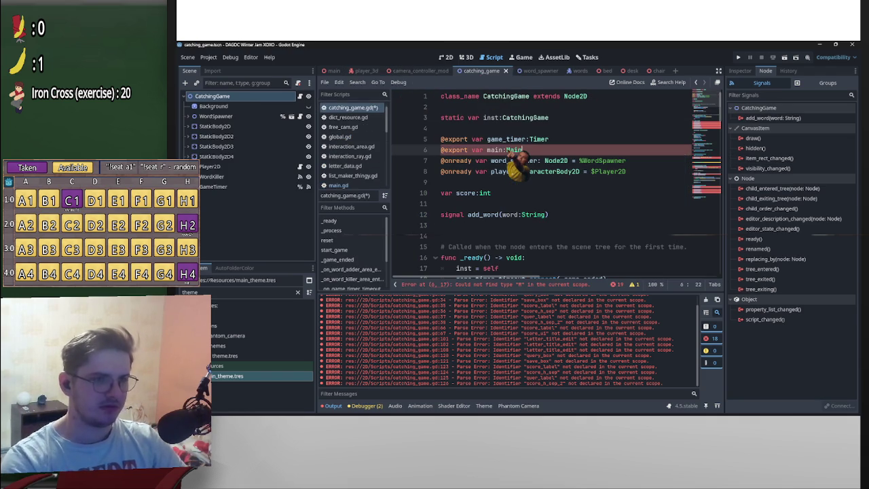
scroll(570, 183, down, 2)
scroll(570, 183, up, 2)
scroll(570, 183, down, 9)
drag(457, 144, 456, 193)
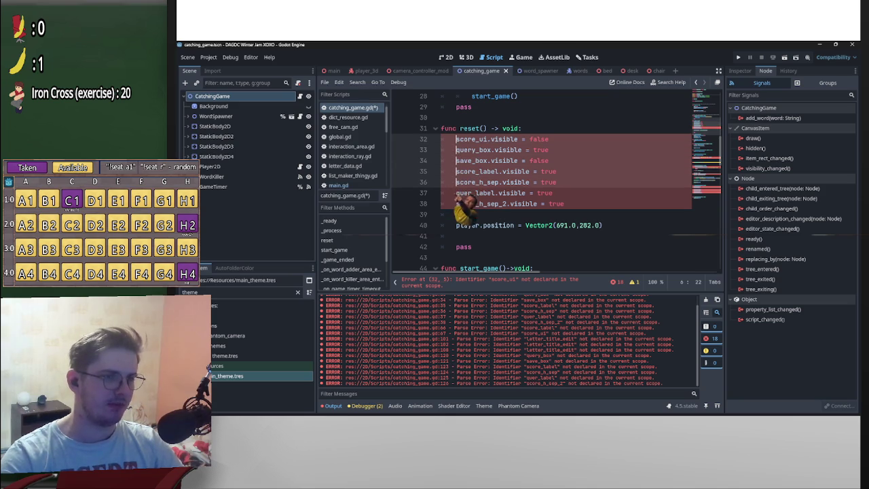
scroll(464, 204, up, 9)
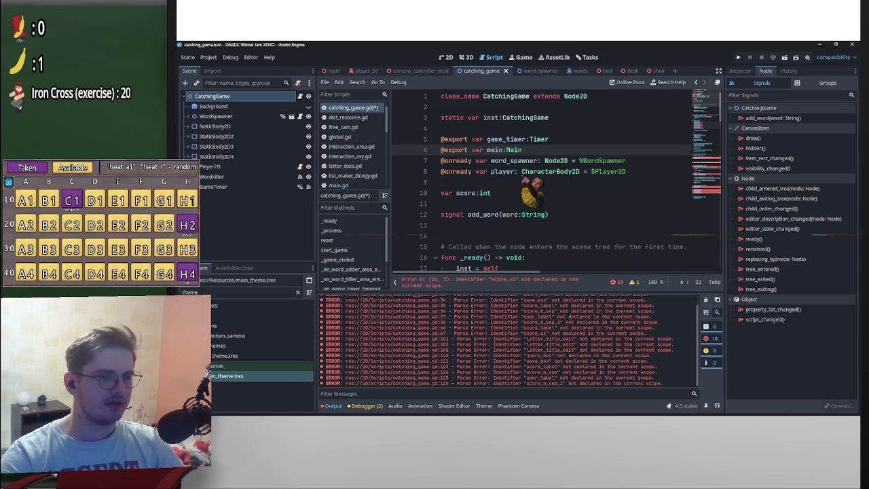
click(333, 71)
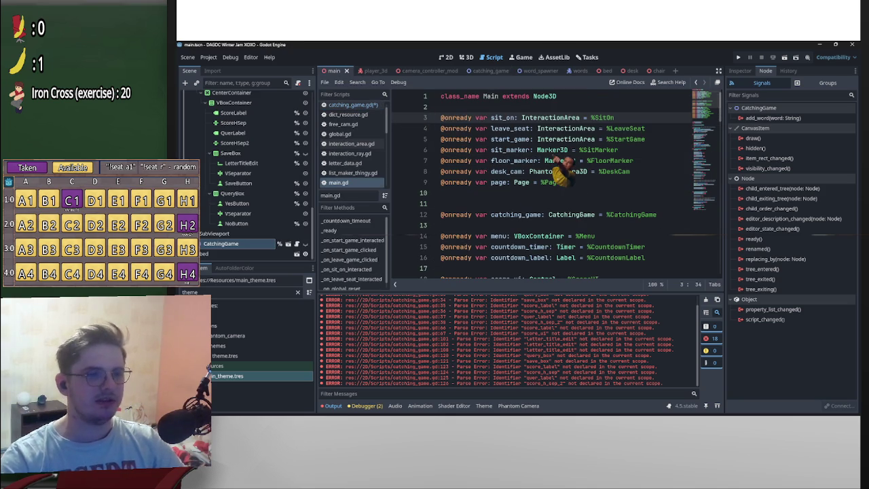
- Declare 'static var i:Main' on line 3 of main.gd
scroll(488, 190, down, 4)
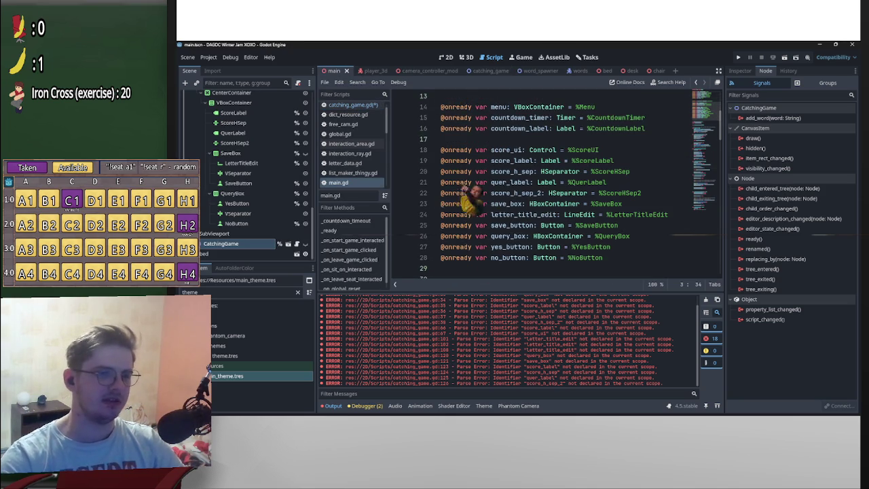
scroll(489, 197, down, 5)
scroll(482, 204, up, 1)
scroll(509, 211, down, 1)
scroll(509, 204, up, 9)
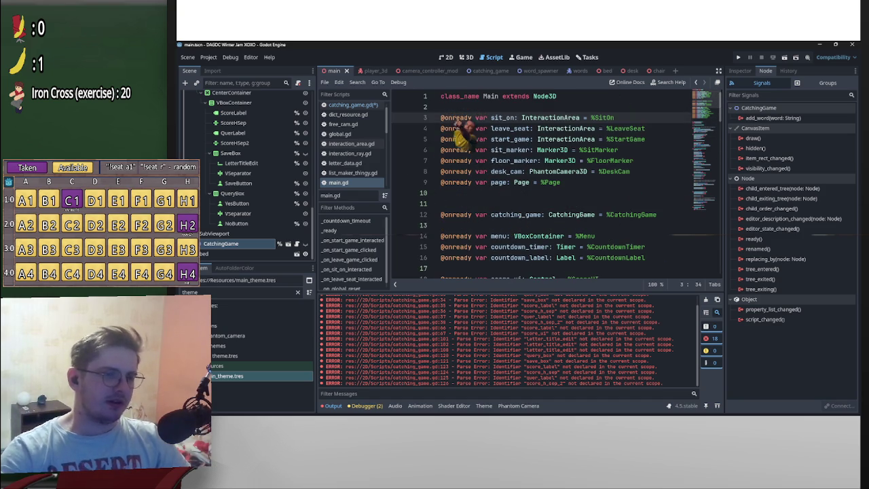
click(463, 108)
key(Return)
key(Return)
key(Up)
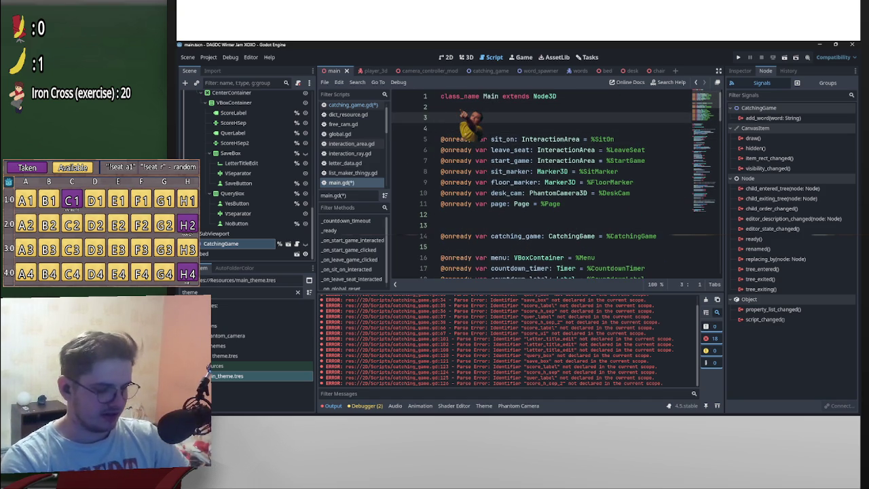
text(tic func)
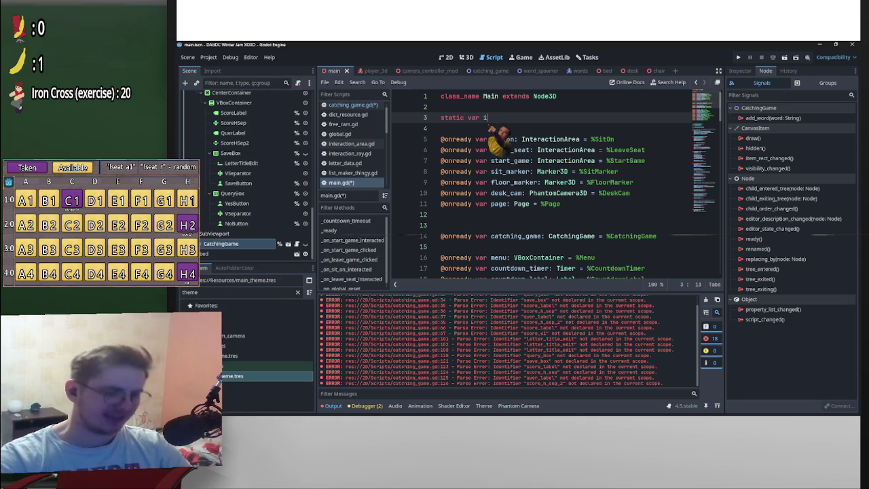
text(ain)
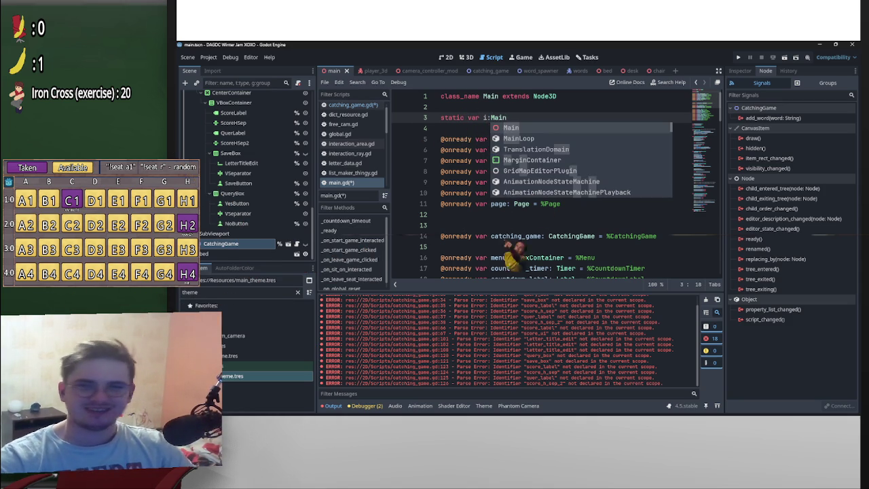
- Add 'i = self' as the first line of main.gd's _ready() function
scroll(563, 190, down, 8)
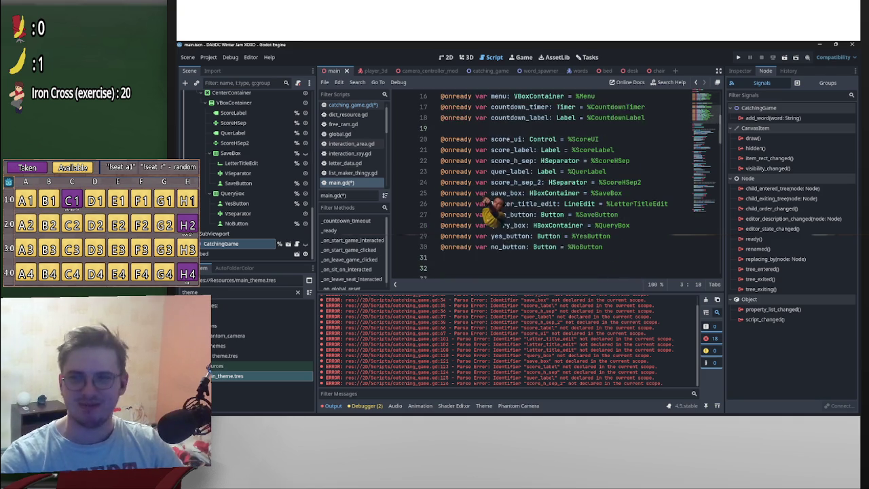
scroll(563, 190, down, 3)
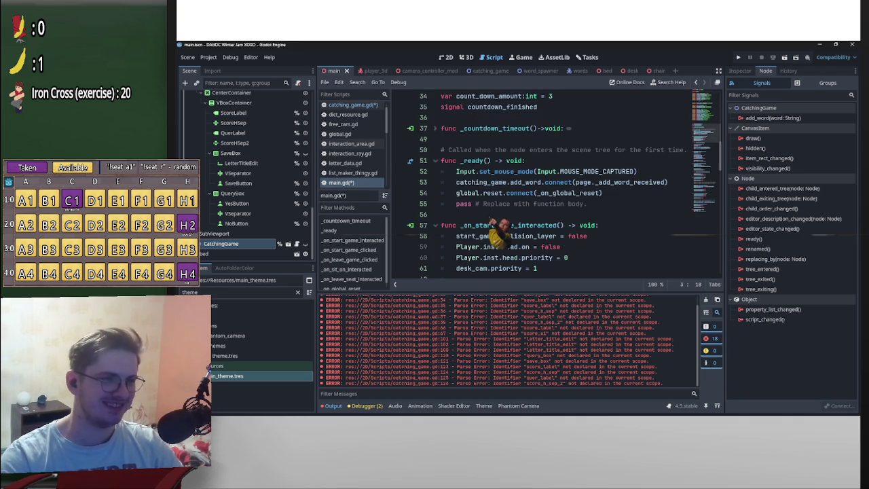
click(456, 171)
key(ctrl+shift+Return)
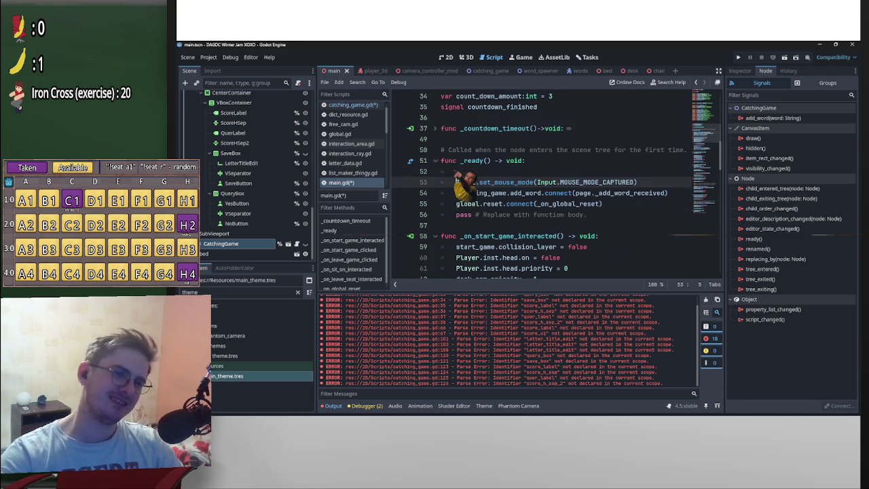
text(= self)
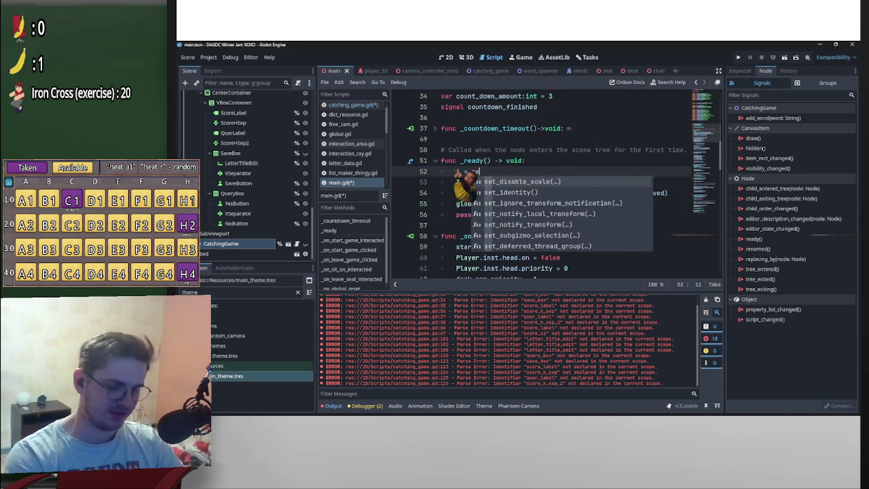
click(484, 71)
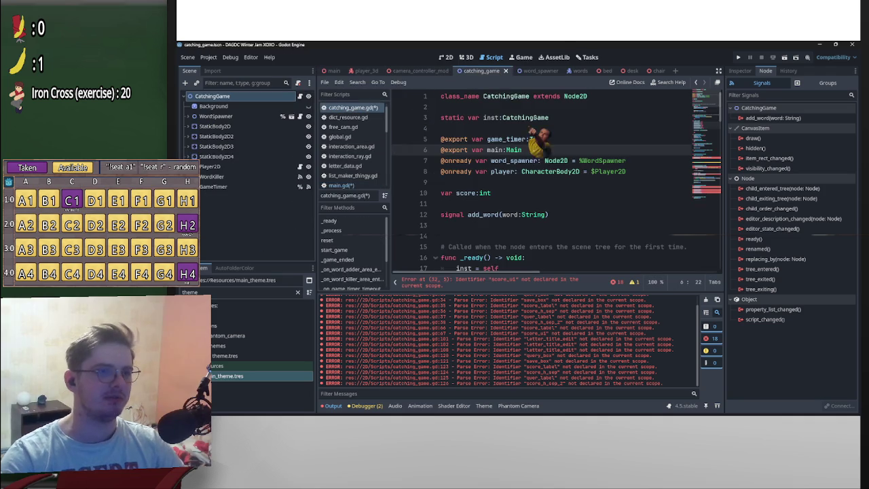
- Prefix the UI references on reset() lines 32–36 with main.i
click(536, 139)
scroll(556, 183, down, 8)
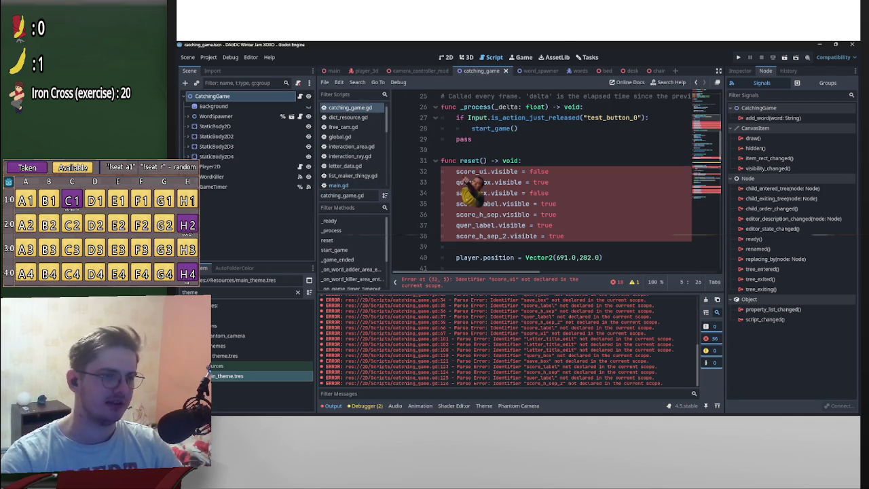
drag(457, 171, 457, 236)
text(main)
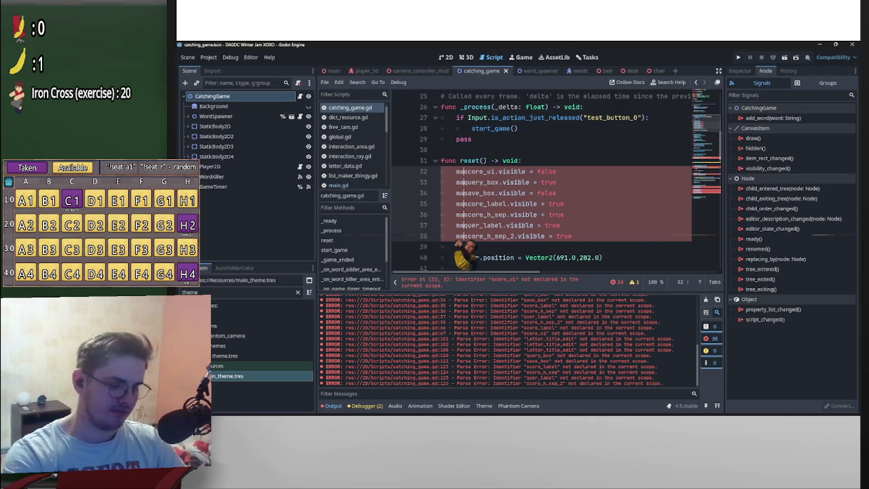
text(.i.)
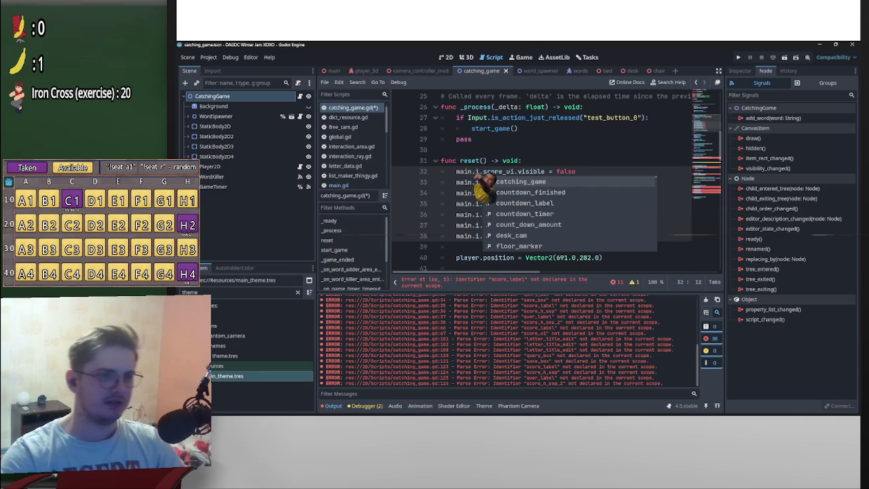
- Place carets before the UI references on lines 66–67, 101–102 and 120–121
scroll(564, 211, down, 10)
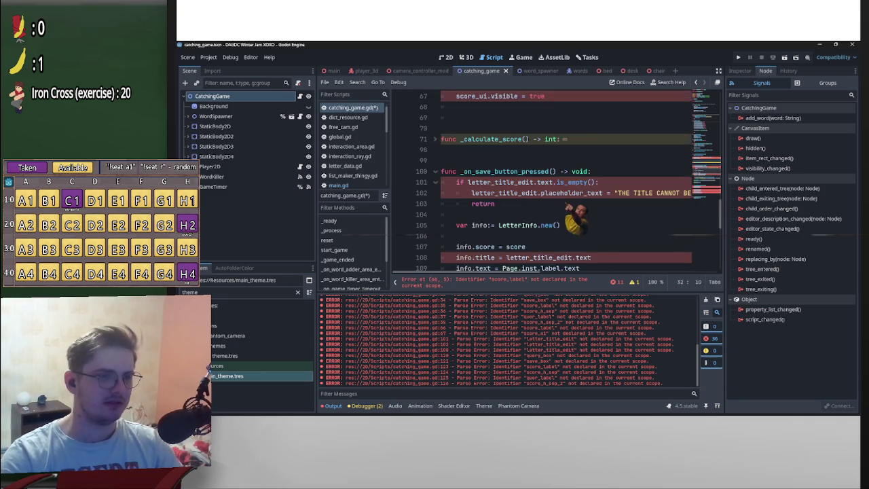
scroll(558, 207, up, 2)
click(456, 216)
alt+click(456, 226)
scroll(456, 226, down, 3)
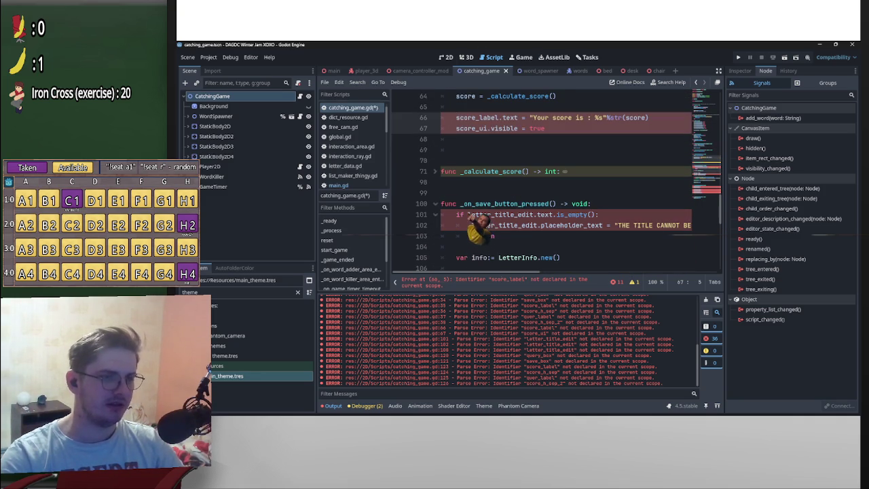
alt+click(467, 214)
scroll(467, 216, down, 3)
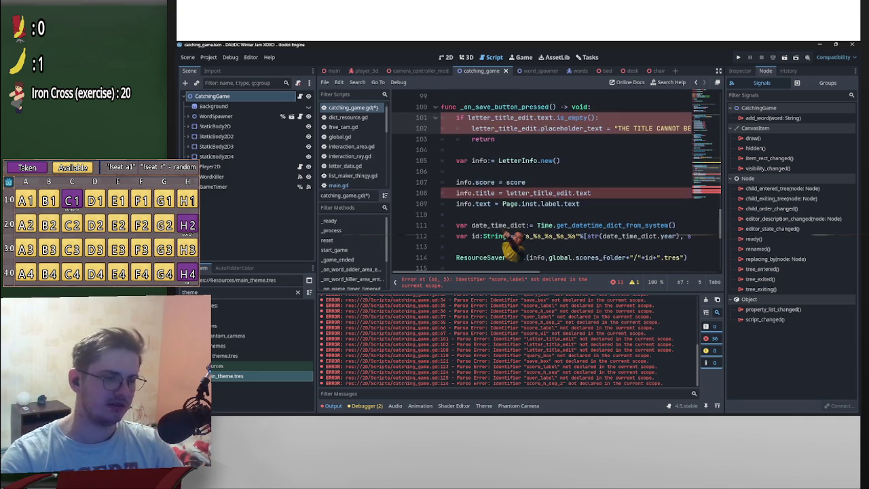
alt+click(471, 128)
scroll(471, 128, up, 1)
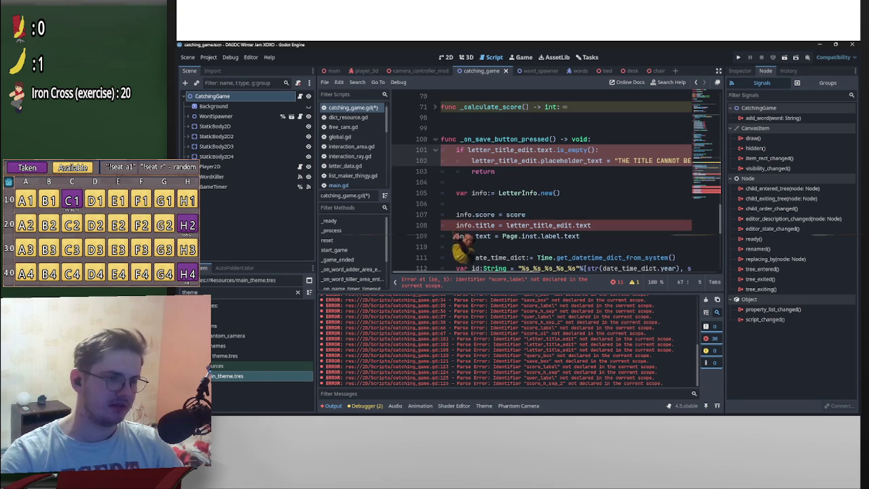
scroll(515, 203, down, 5)
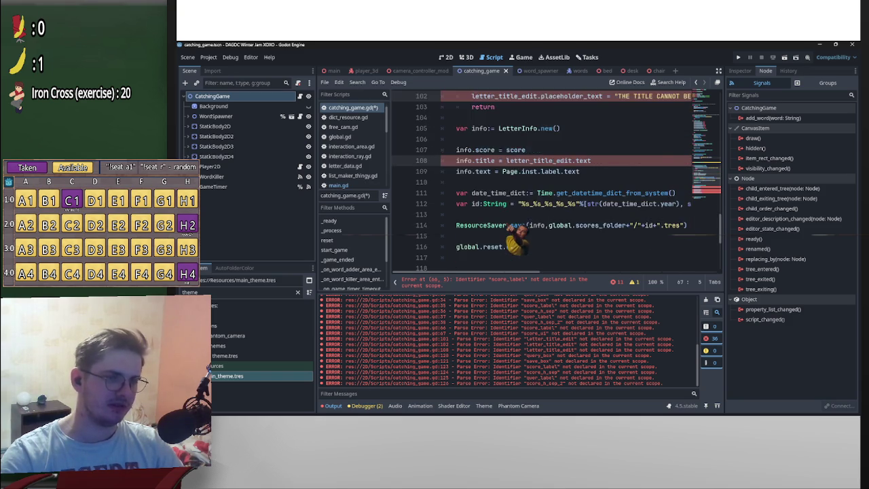
alt+click(456, 193)
alt+click(456, 203)
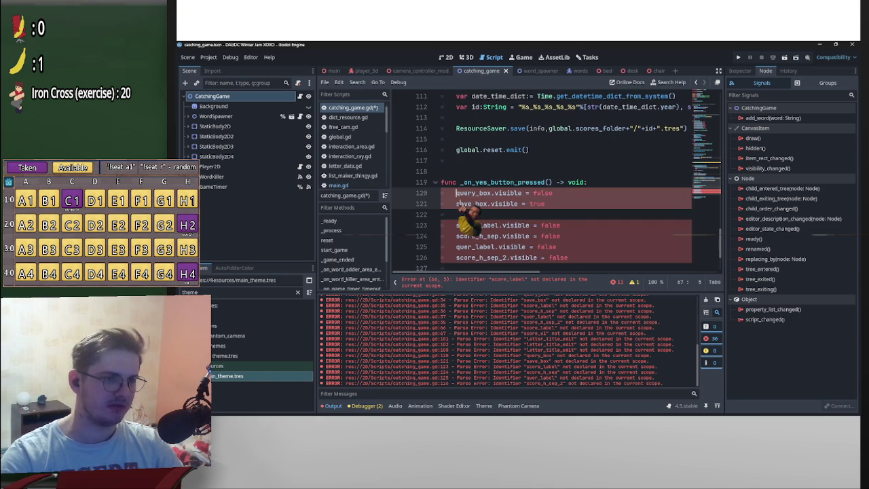
alt+click(456, 203)
alt+click(456, 204)
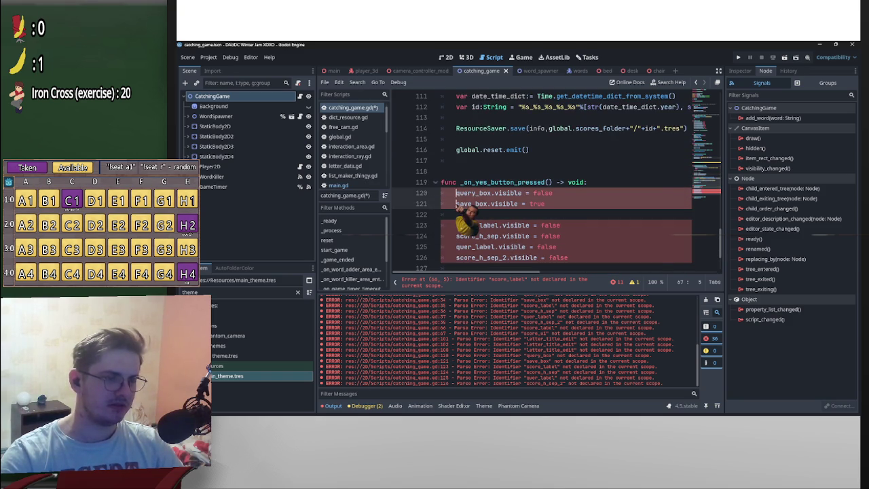
- Insert i. after main. at every remaining reference and save catching_game.gd
scroll(460, 197, down, 2)
alt+click(456, 182)
alt+click(456, 171)
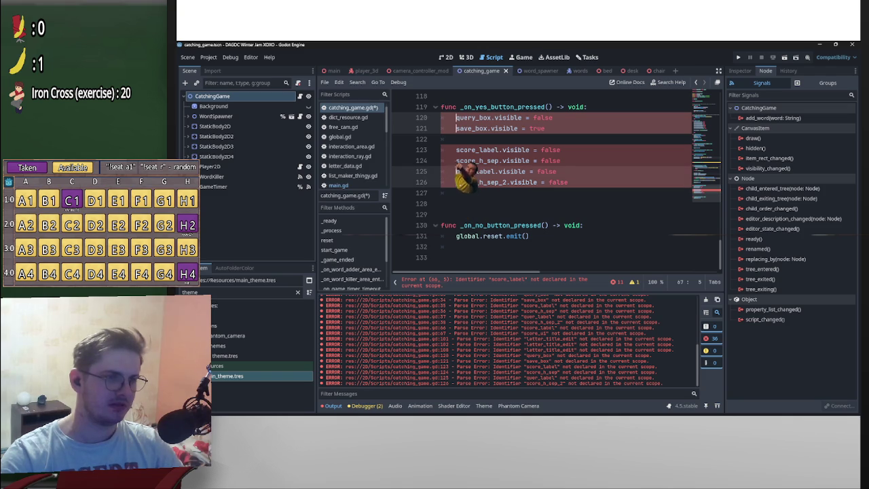
alt+click(456, 161)
alt+click(456, 149)
key(ctrl+z)
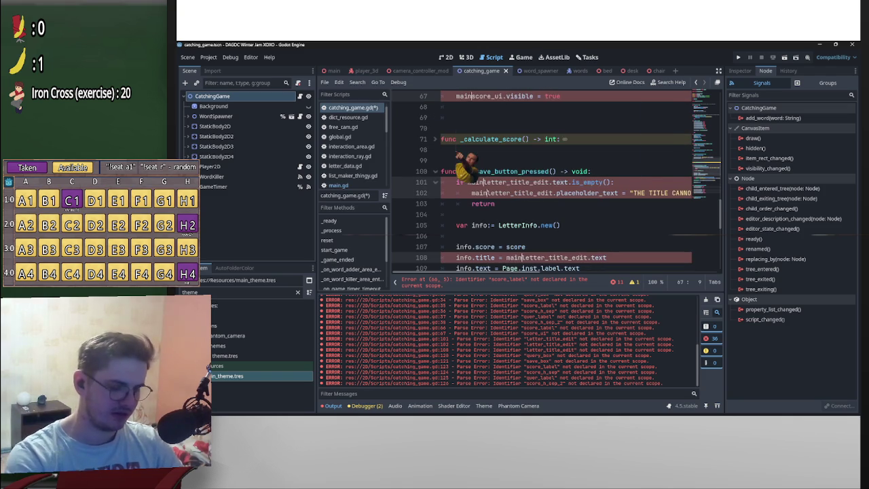
text(.i)
text(.i.)
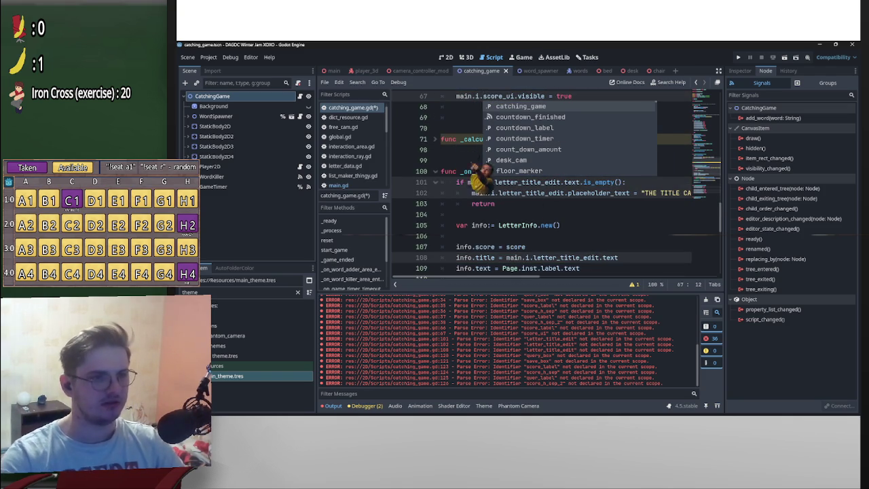
click(542, 203)
key(ctrl+s)
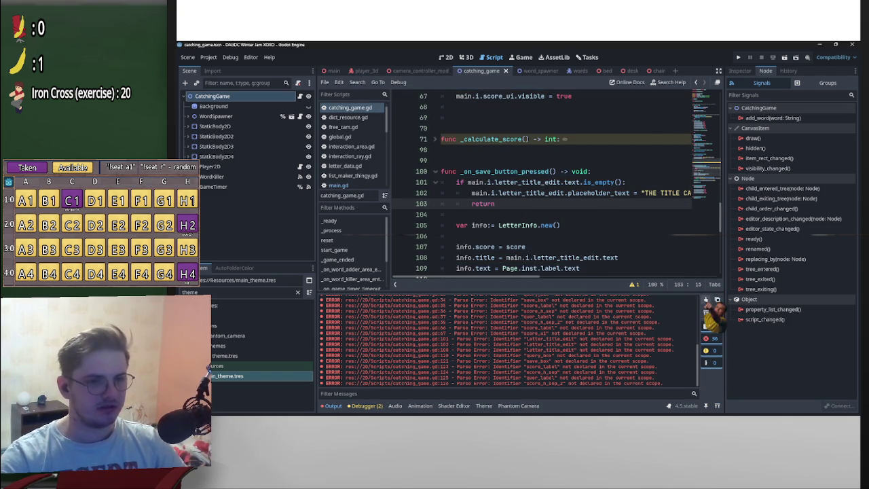
click(611, 172)
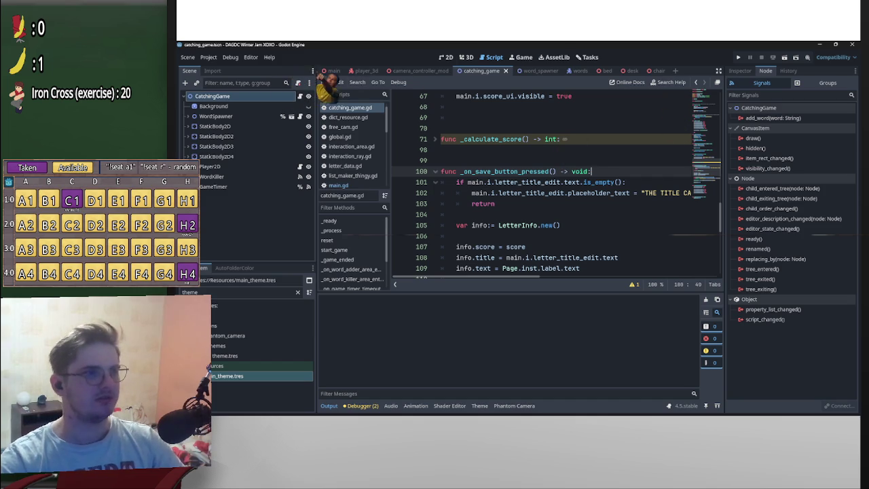
- Test-run the game, pause and stop it, then return to the main scene
click(738, 57)
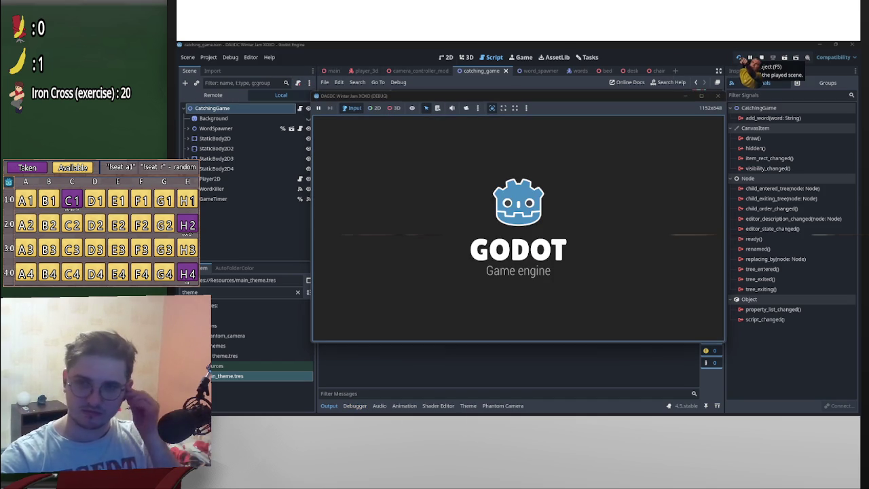
key(Escape)
click(628, 146)
key(Escape)
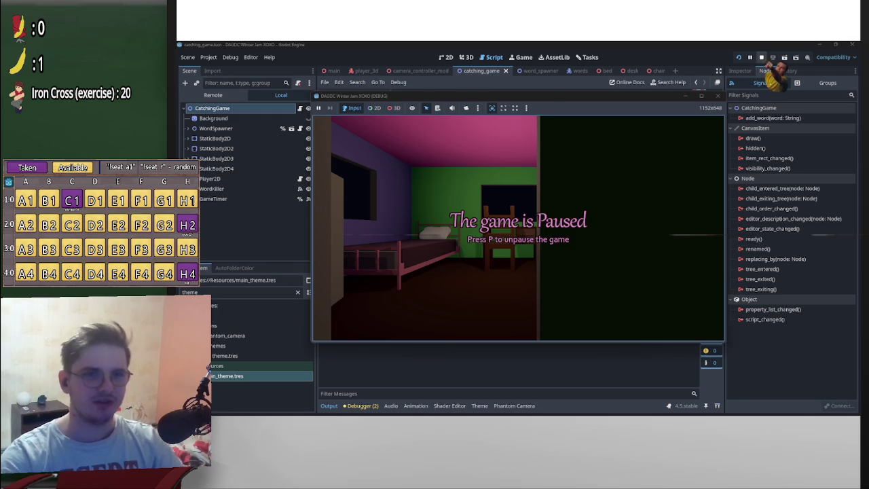
click(761, 58)
click(334, 70)
text(i = self)
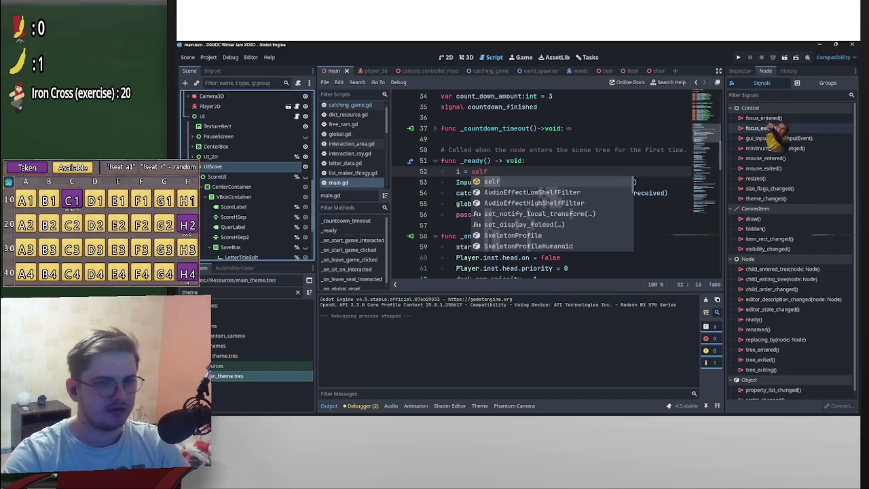
- Set UIScore's Mouse Filter to Ignore, then rerun the project and start the minigame
click(740, 71)
click(791, 326)
click(742, 161)
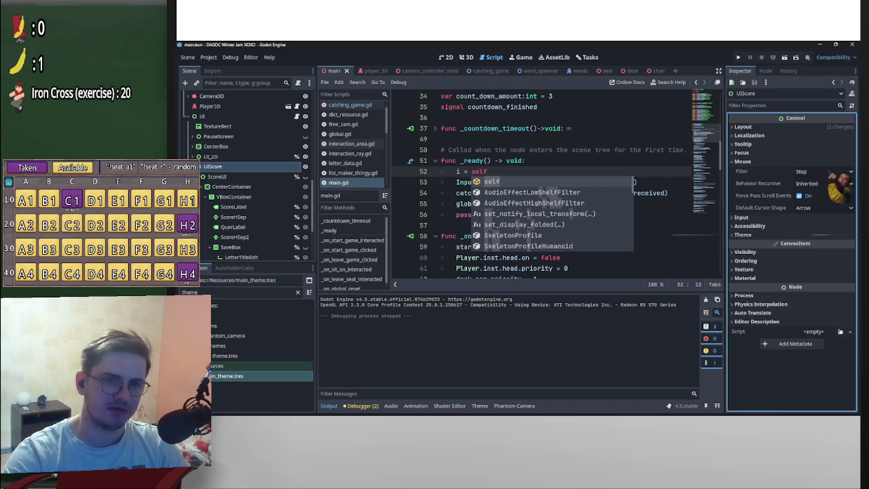
click(823, 171)
click(809, 202)
click(739, 57)
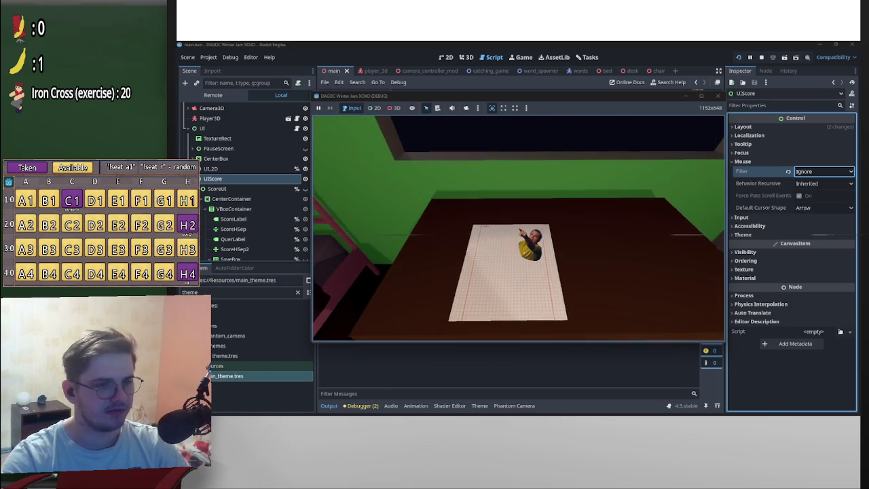
click(577, 188)
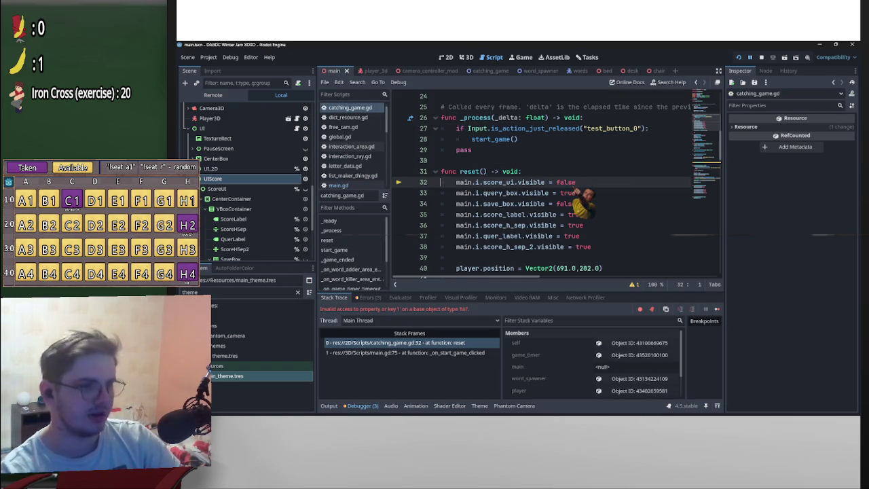
- Stop the crashed debug session and assign the Main node to CatchingGame's Main property
click(761, 57)
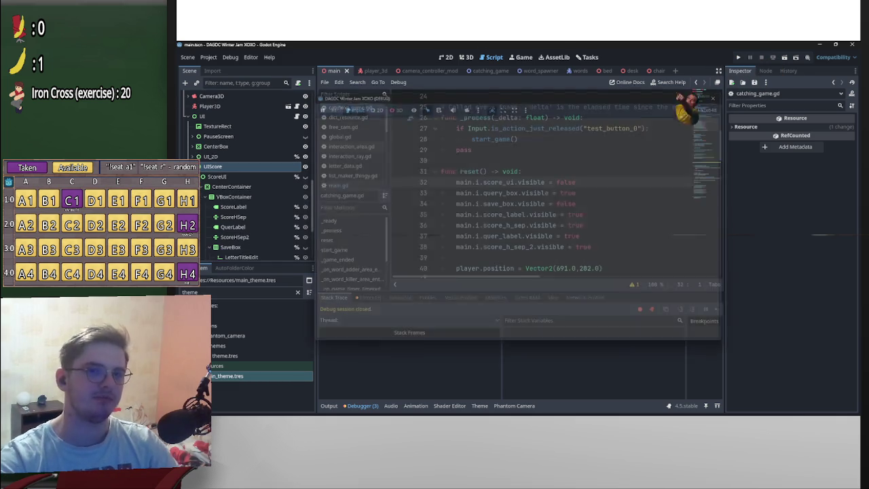
scroll(251, 175, down, 10)
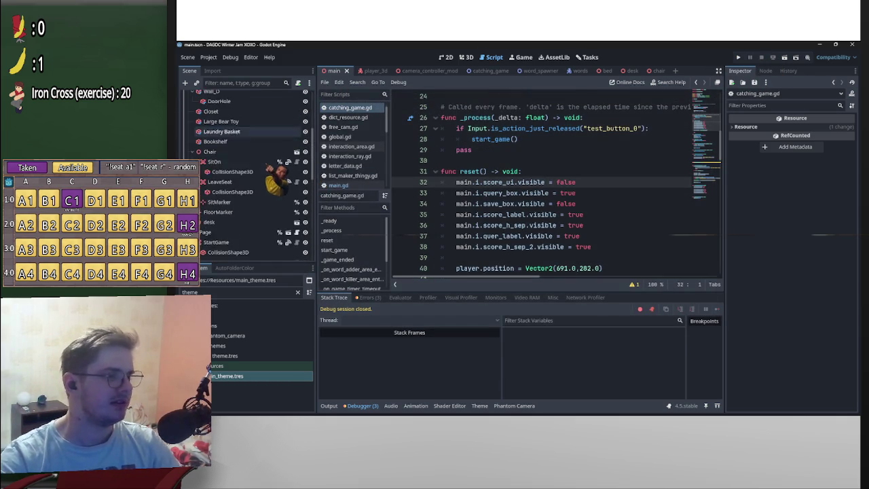
click(224, 243)
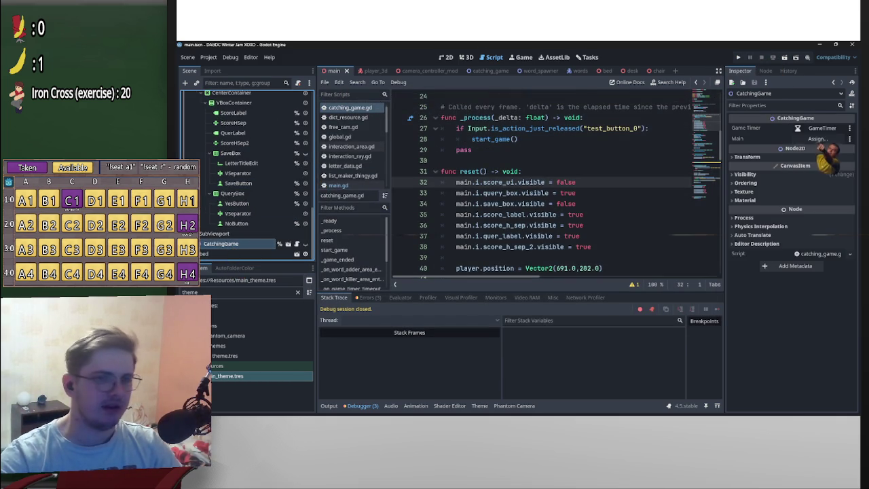
click(818, 138)
double_click(516, 139)
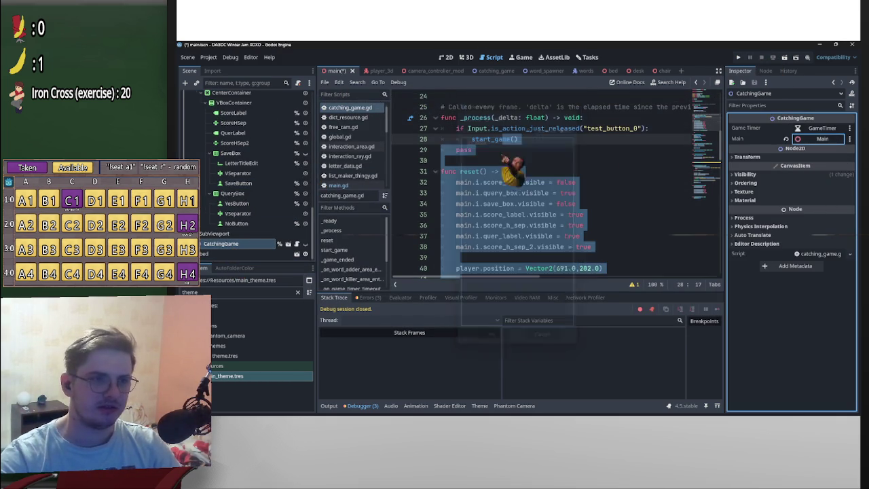
click(621, 193)
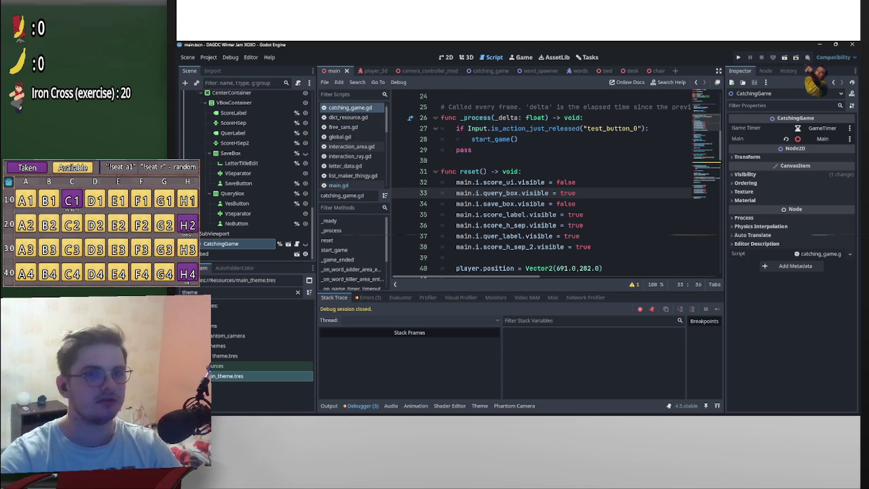
- Play a test run to the save-score prompt at 247, then inspect YesButton
key(F5)
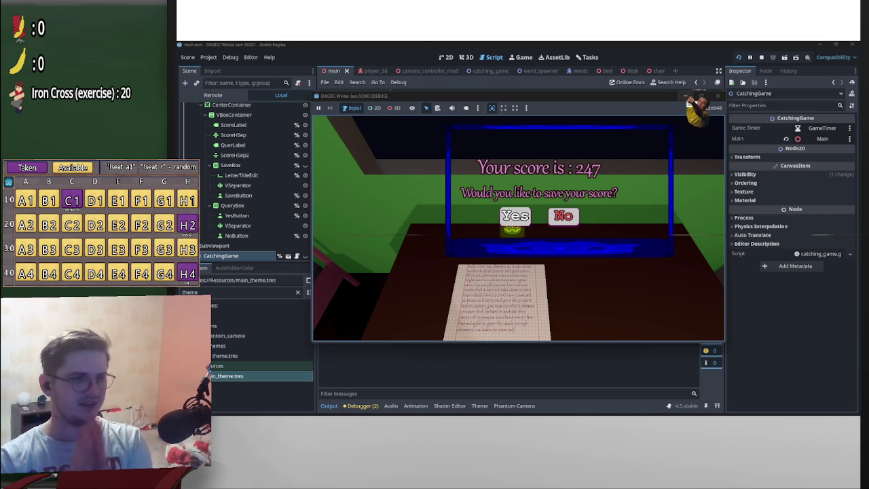
click(236, 215)
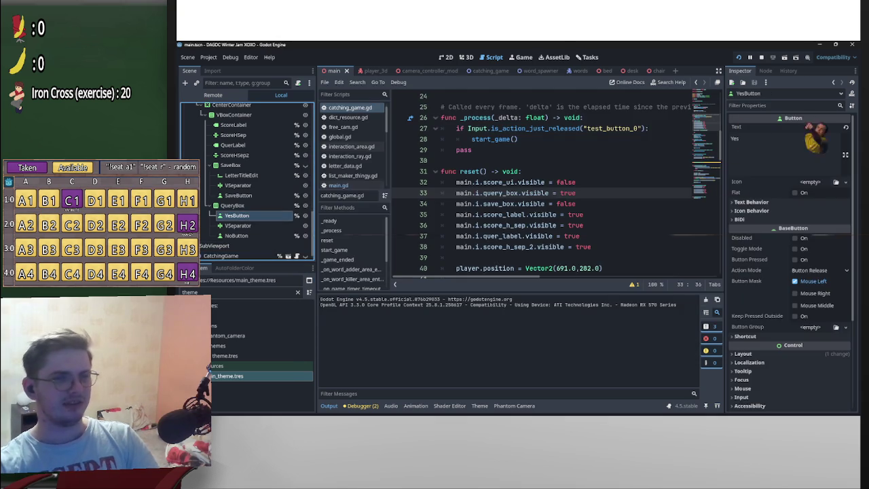
- Connect YesButton's pressed signal to the existing _on_yes_button_pressed method
scroll(553, 196, up, 8)
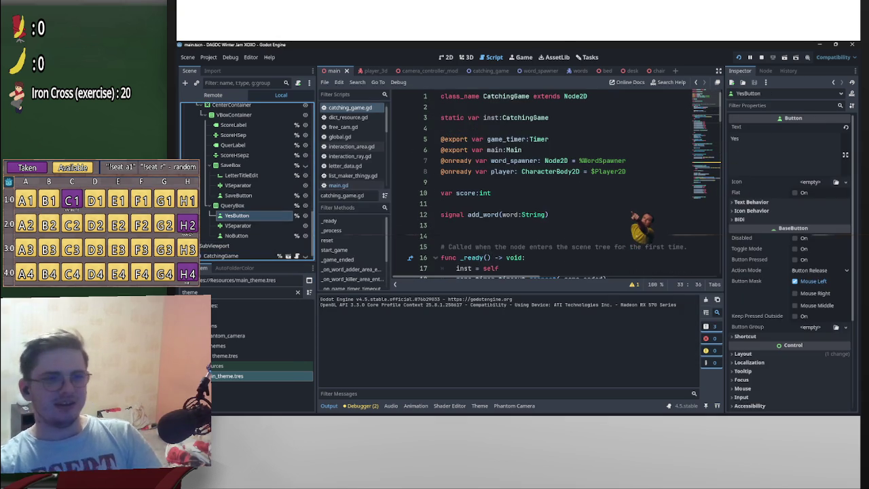
scroll(638, 224, down, 5)
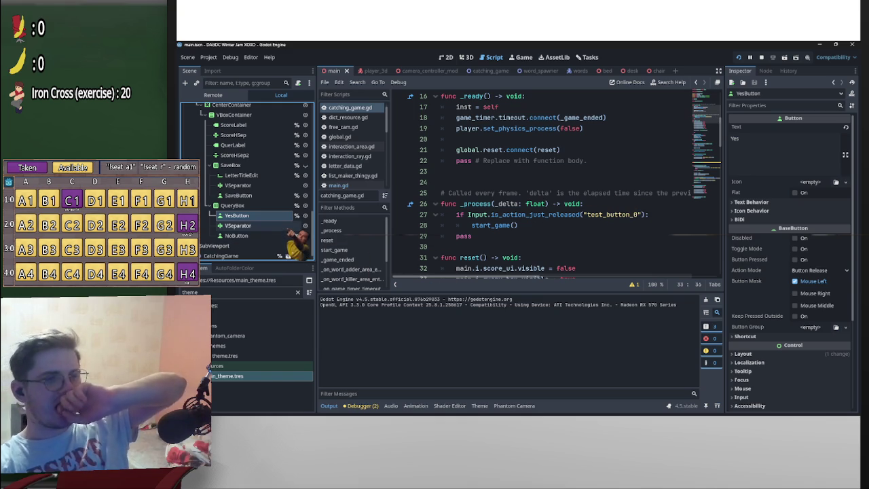
double_click(287, 216)
key(Escape)
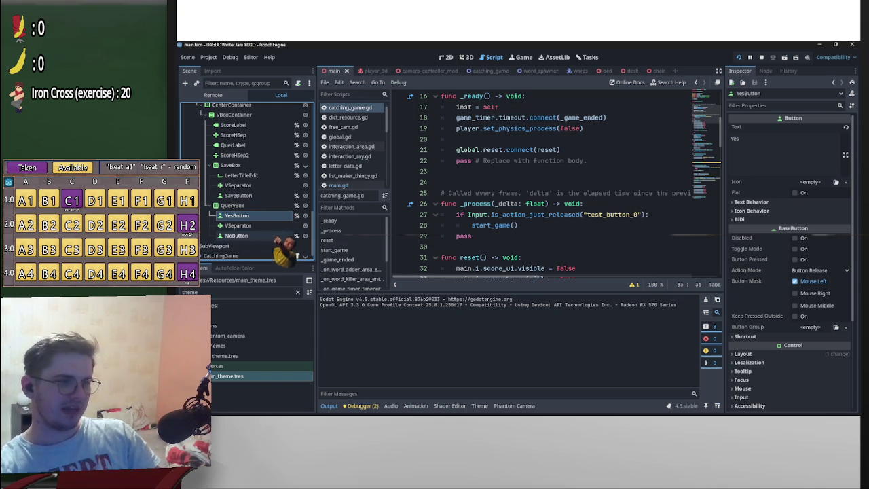
click(765, 71)
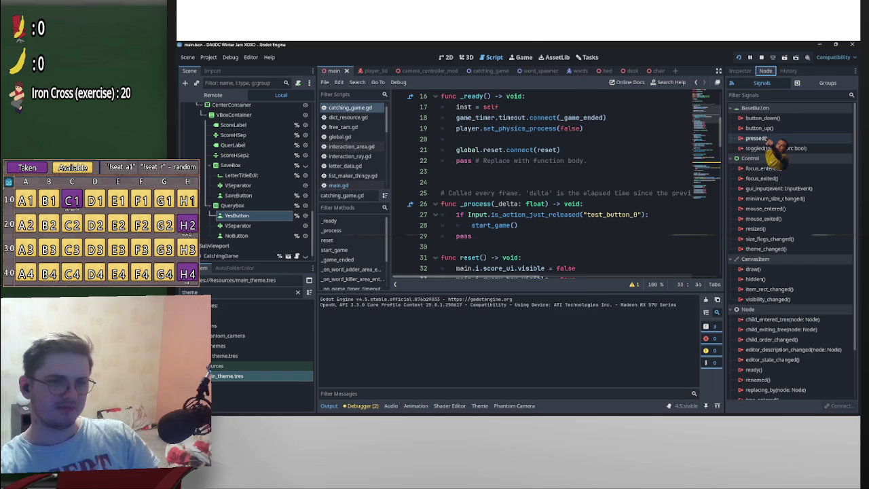
double_click(755, 138)
scroll(516, 231, down, 1)
scroll(516, 224, down, 5)
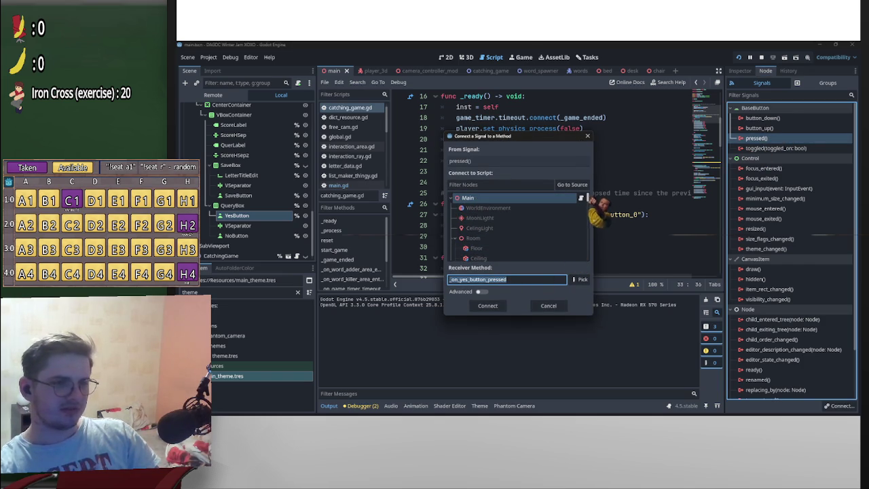
scroll(516, 224, down, 3)
click(575, 279)
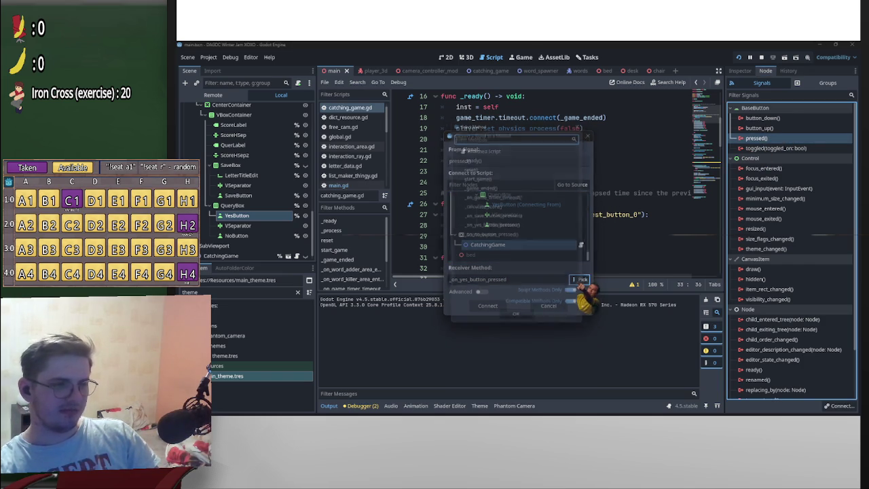
click(492, 225)
click(518, 323)
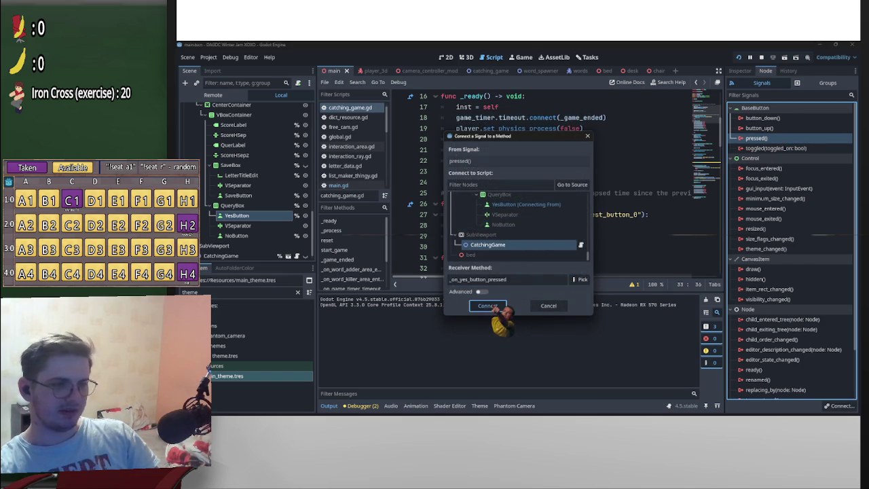
click(482, 306)
- Connect NoButton's pressed signal to a new _on_no_button_pressed handler on CatchingGame
click(236, 235)
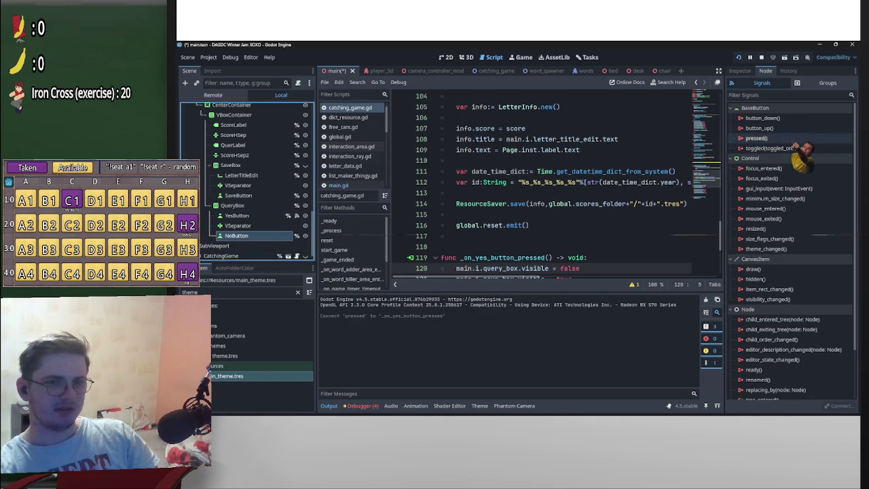
double_click(756, 138)
scroll(520, 224, down, 5)
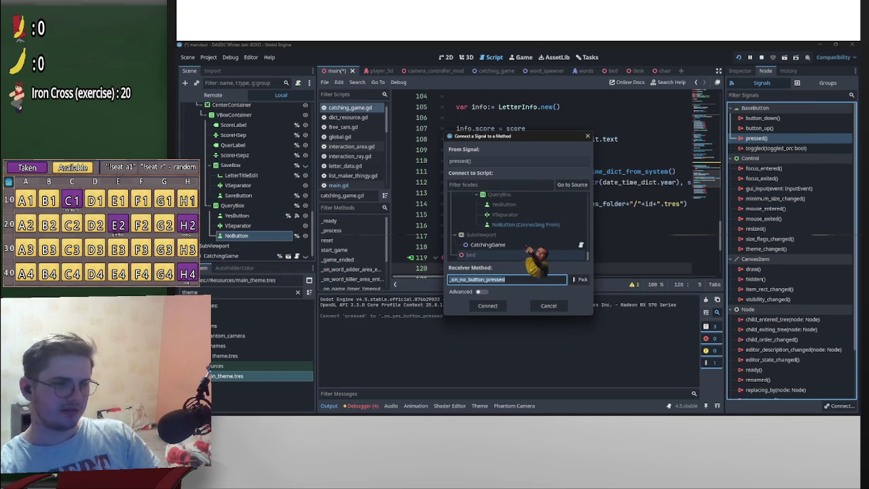
click(523, 244)
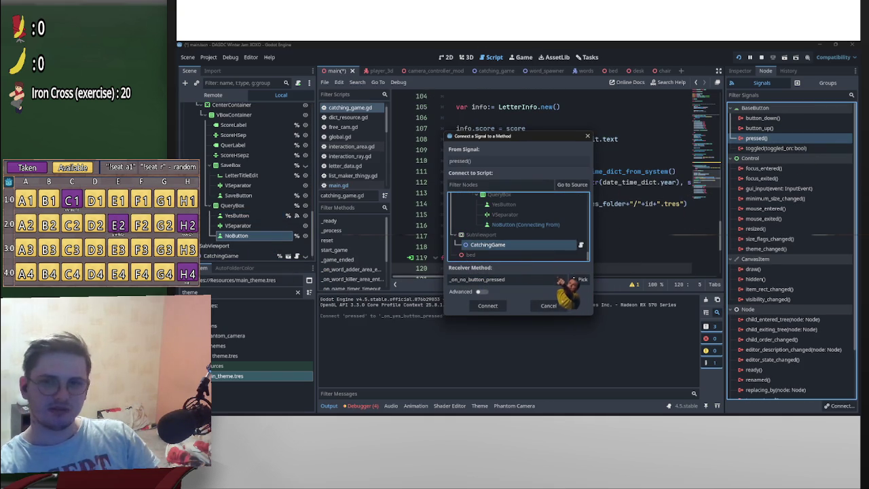
click(578, 278)
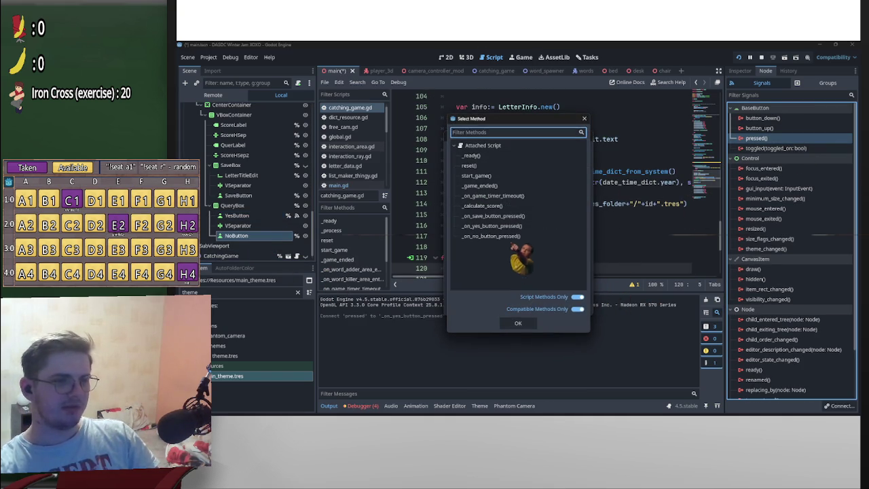
key(Escape)
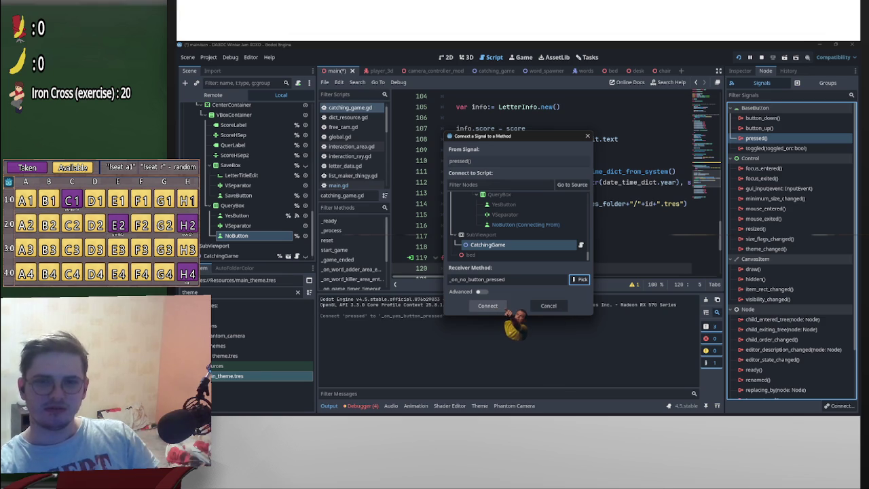
click(506, 307)
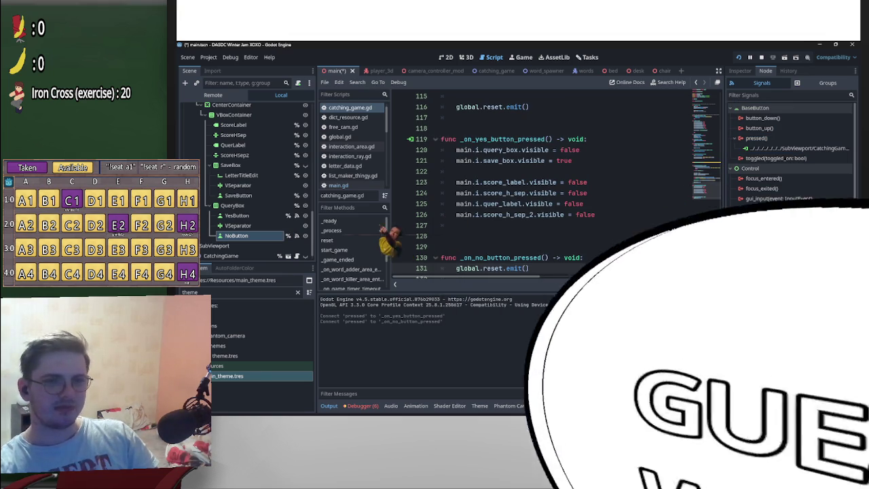
scroll(275, 220, up, 2)
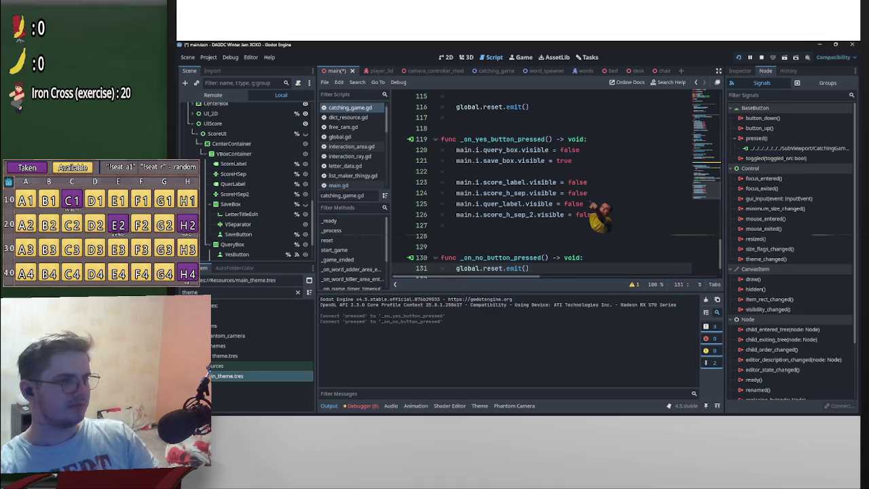
scroll(543, 183, up, 1)
scroll(543, 183, down, 1)
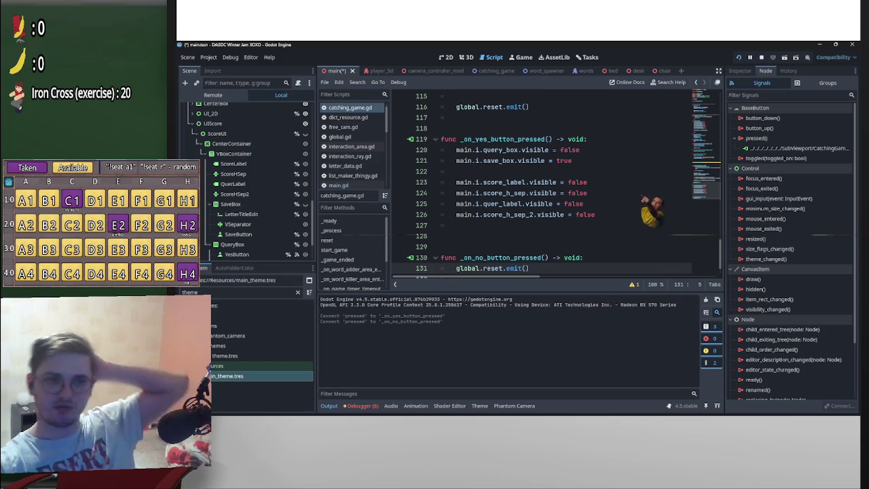
click(259, 204)
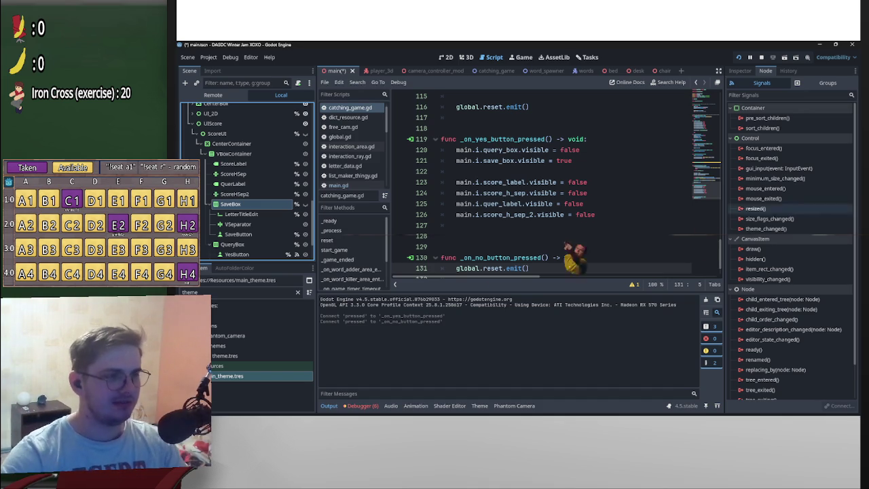
click(241, 213)
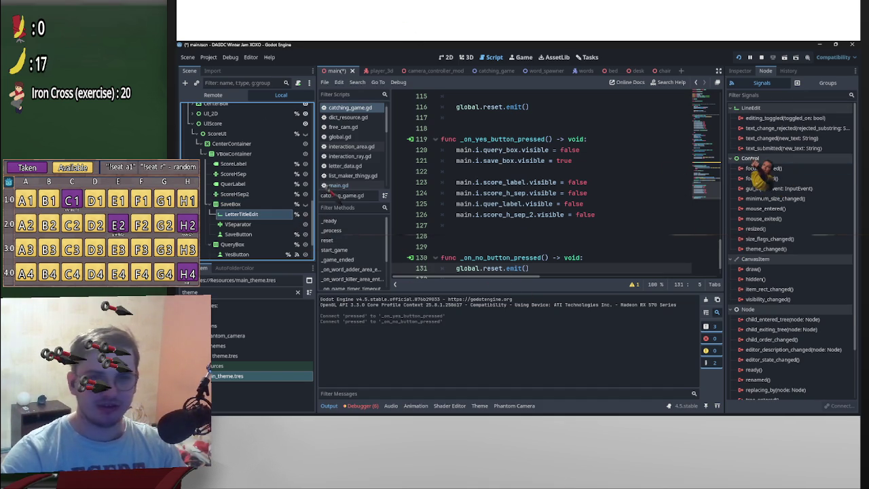
mouse_move(750, 163)
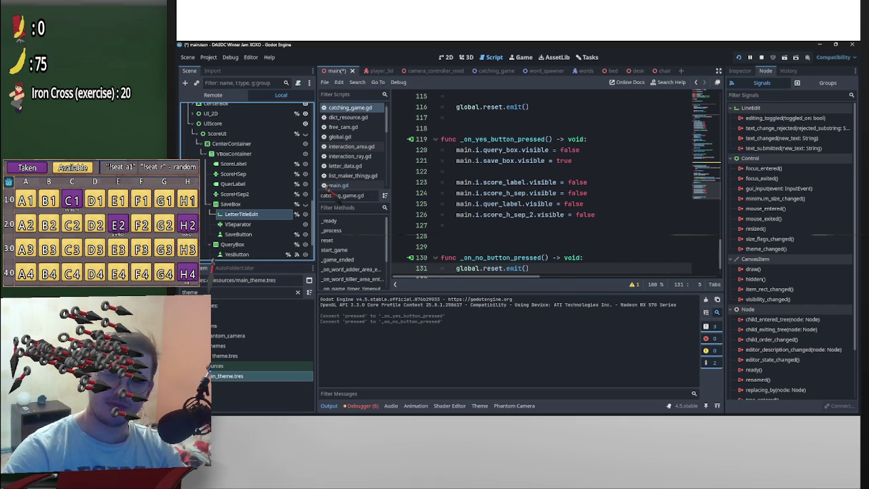
- Wire SaveButton's pressed signal to CatchingGame's existing _on_save_button_pressed method
click(255, 234)
double_click(799, 140)
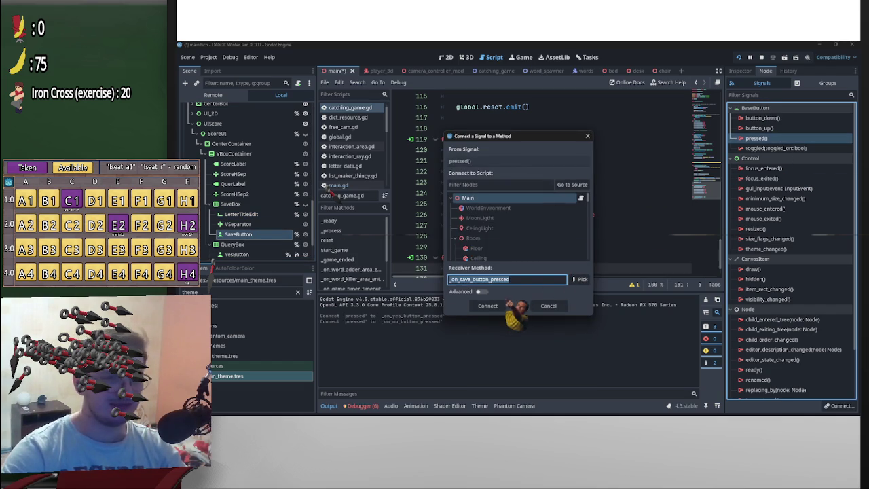
scroll(584, 224, down, 5)
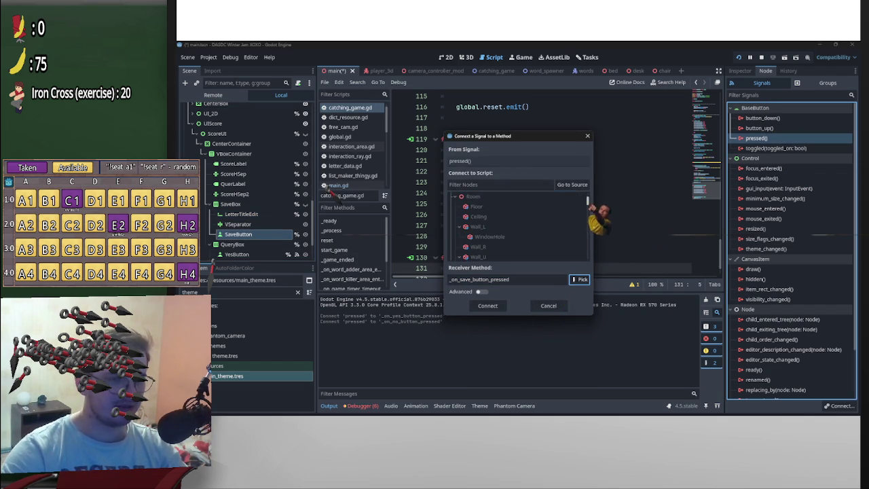
click(528, 246)
click(578, 279)
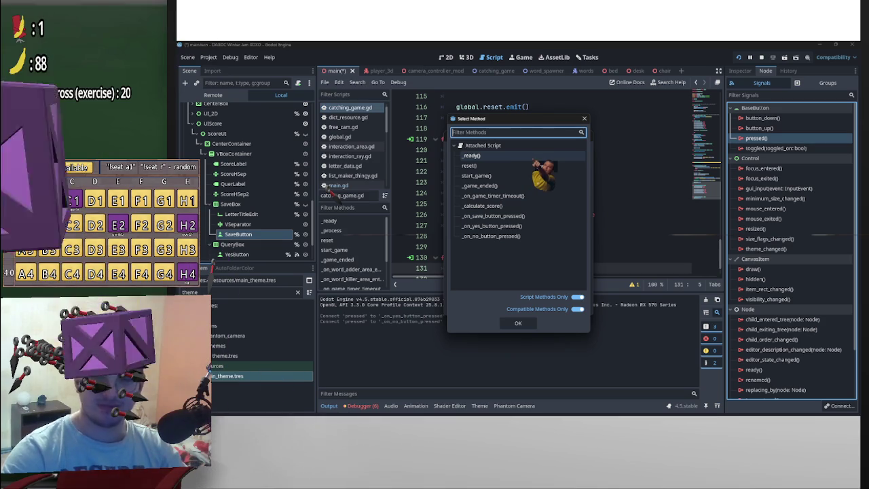
click(476, 175)
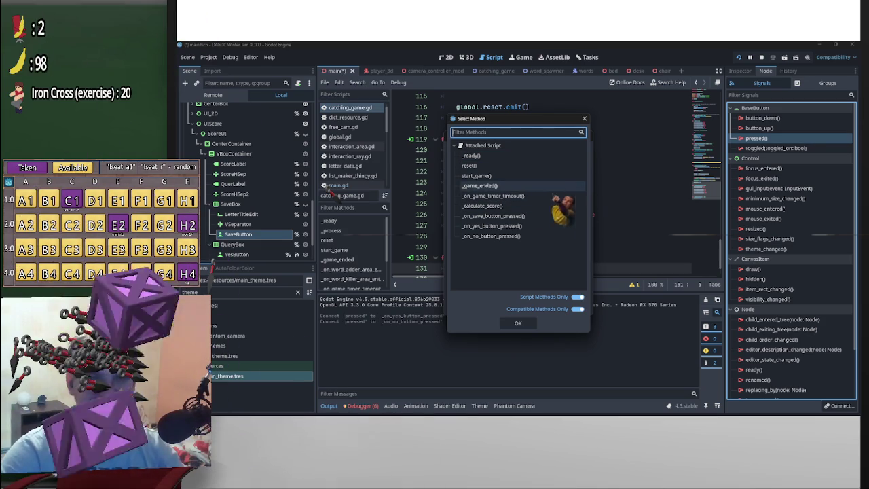
click(492, 226)
click(529, 216)
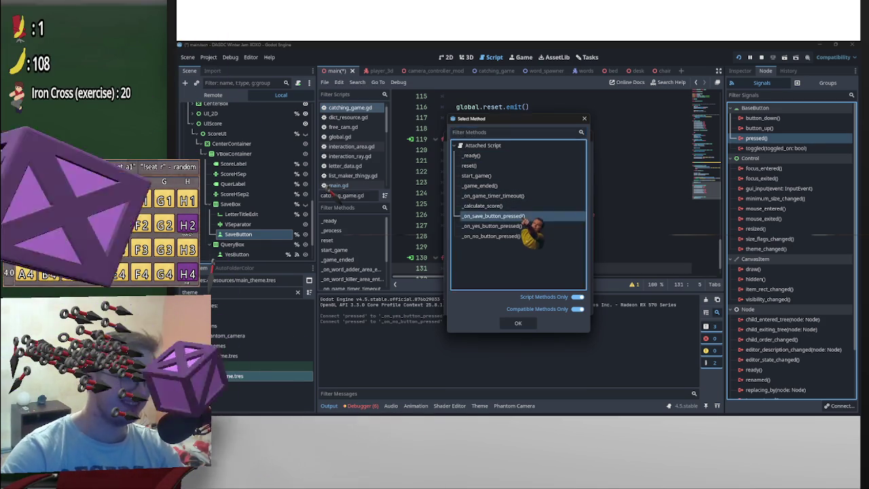
key(Return)
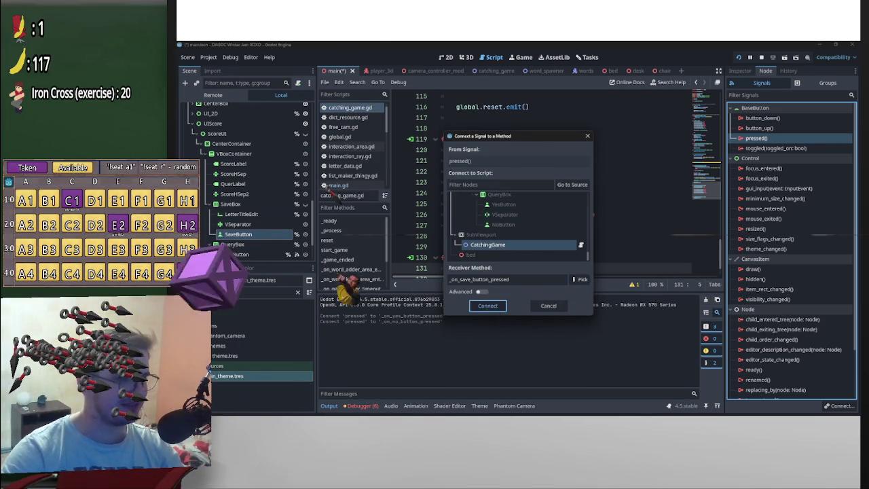
click(487, 305)
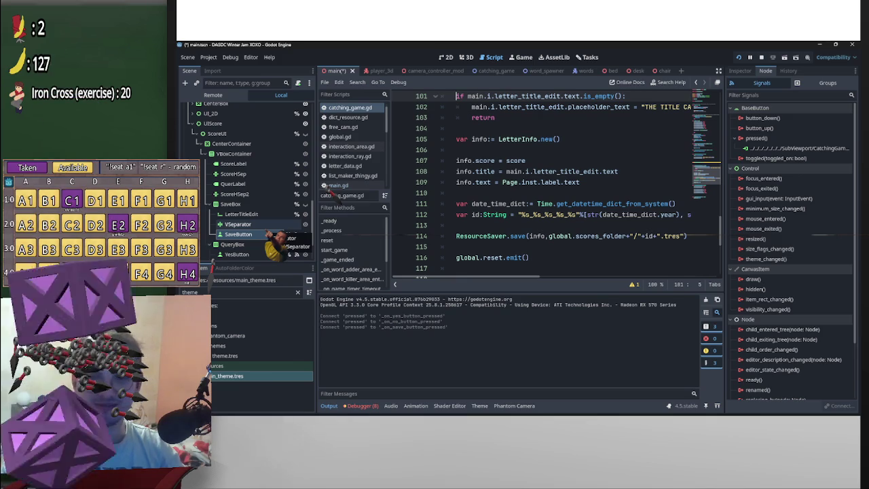
click(619, 171)
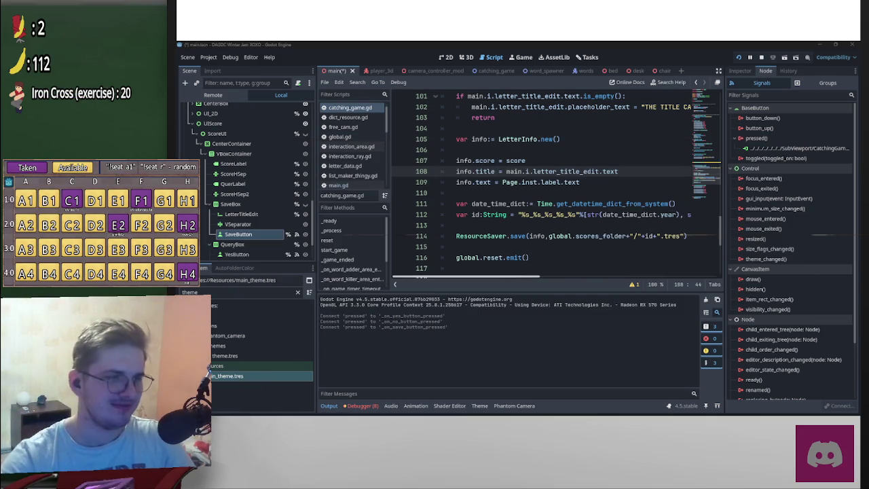
key(alt+Tab)
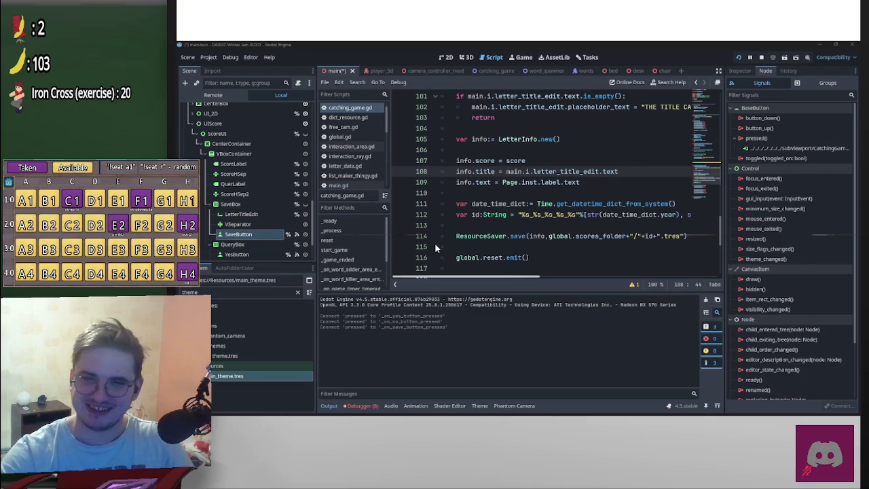
key(alt+Tab)
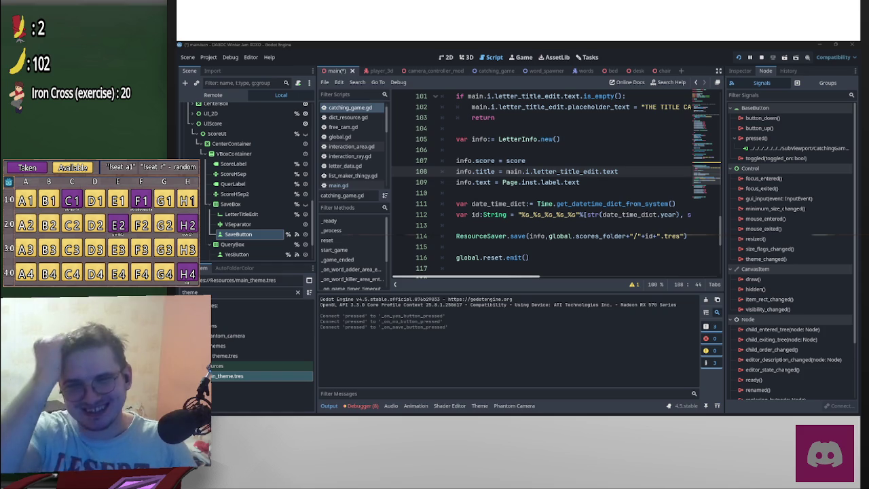
scroll(632, 255, down, 3)
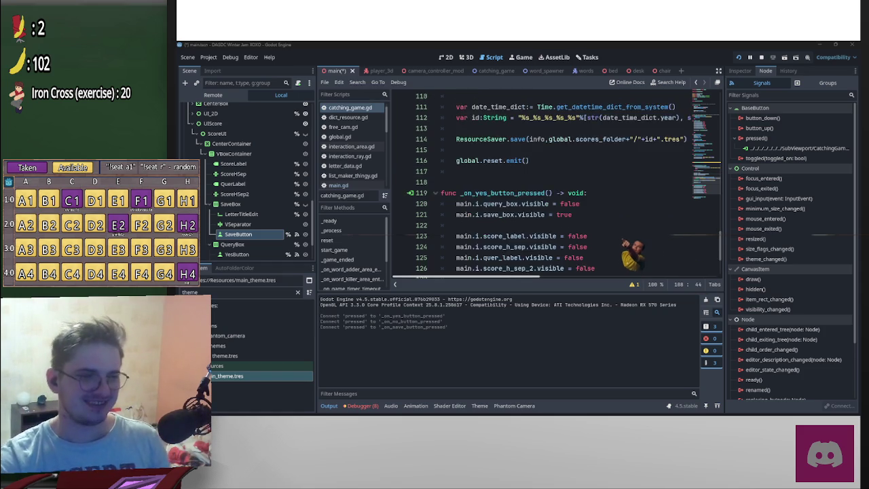
scroll(631, 255, up, 3)
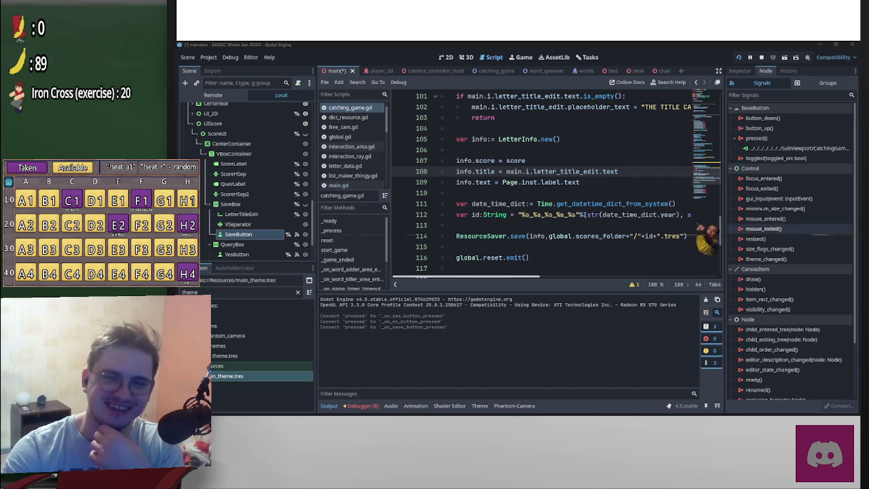
scroll(557, 184, down, 2)
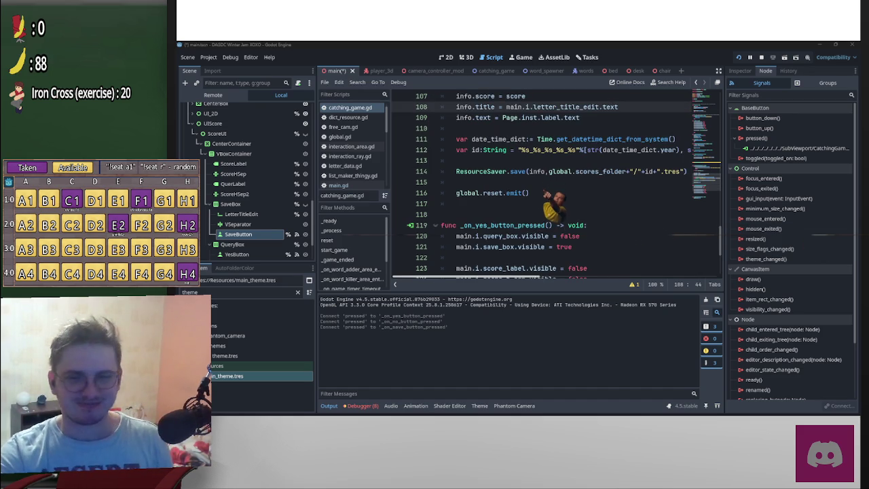
mouse_move(520, 192)
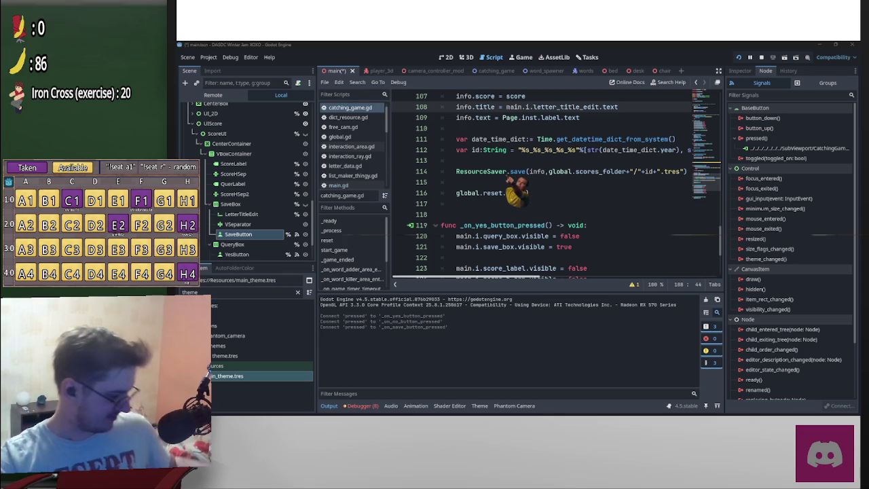
mouse_move(513, 175)
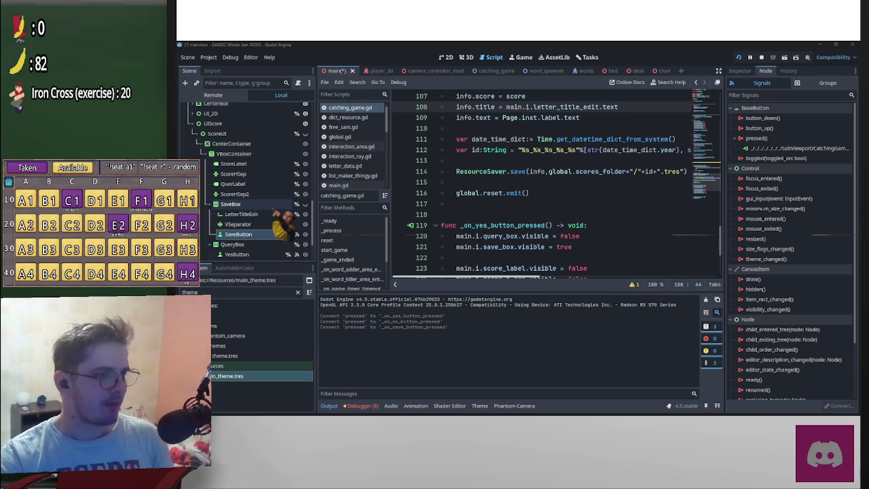
scroll(551, 197, down, 4)
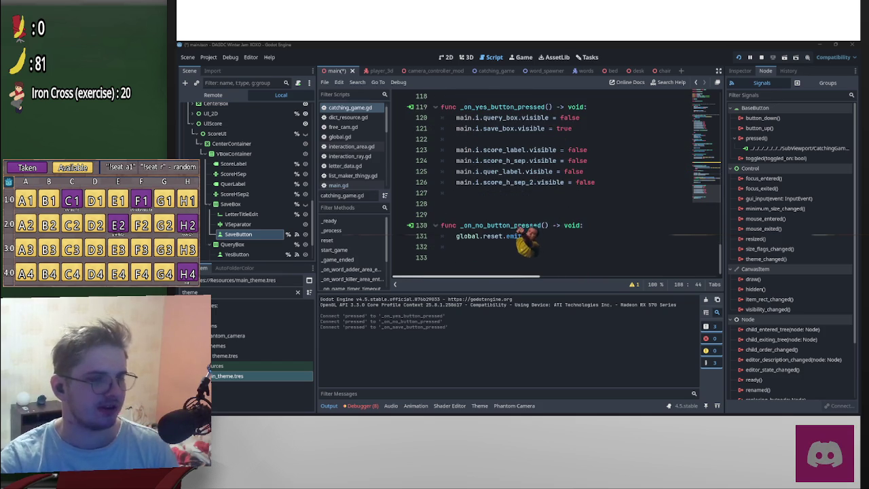
scroll(529, 213, up, 3)
scroll(524, 213, up, 20)
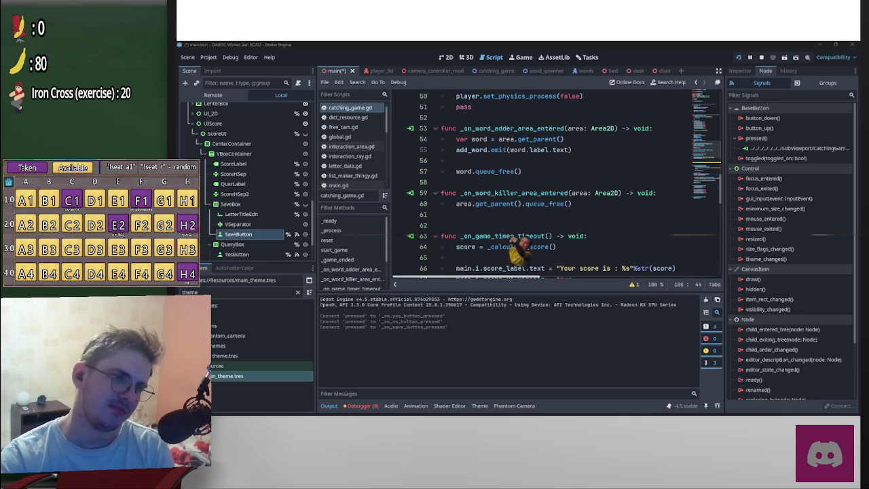
scroll(519, 244, down, 20)
click(577, 193)
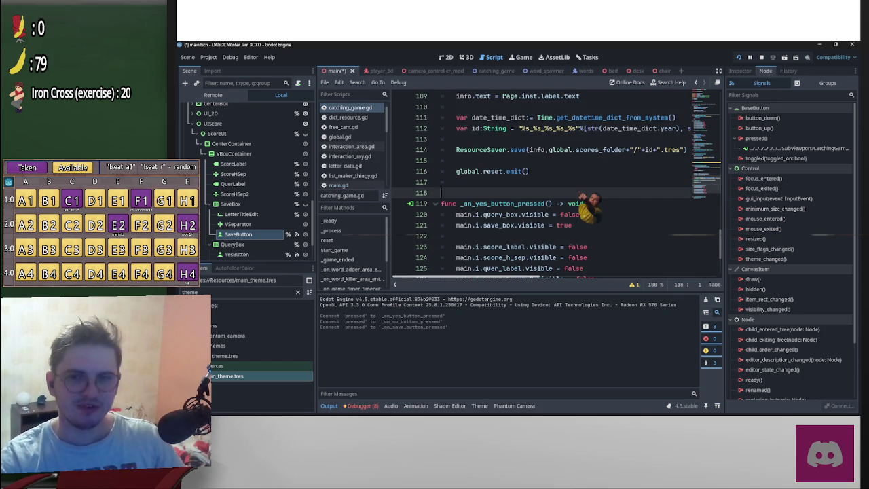
- Save the script, review the button handlers, and run the project with F5
key(ctrl+s)
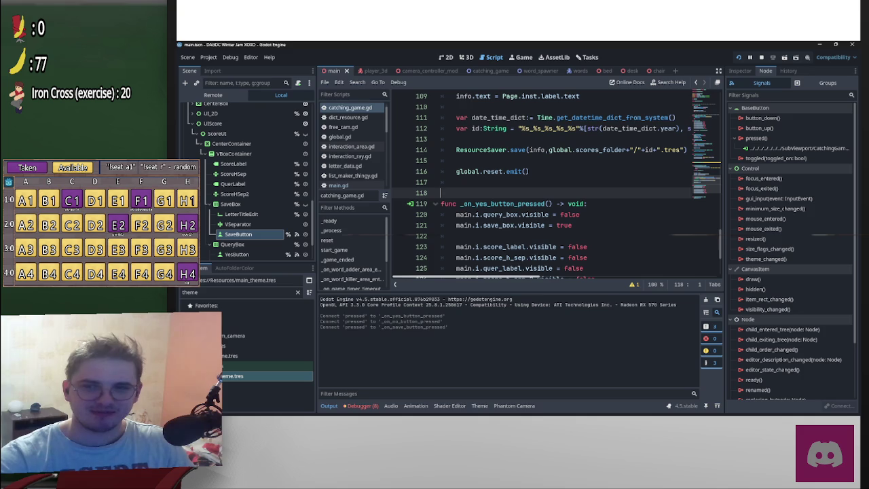
scroll(543, 183, down, 3)
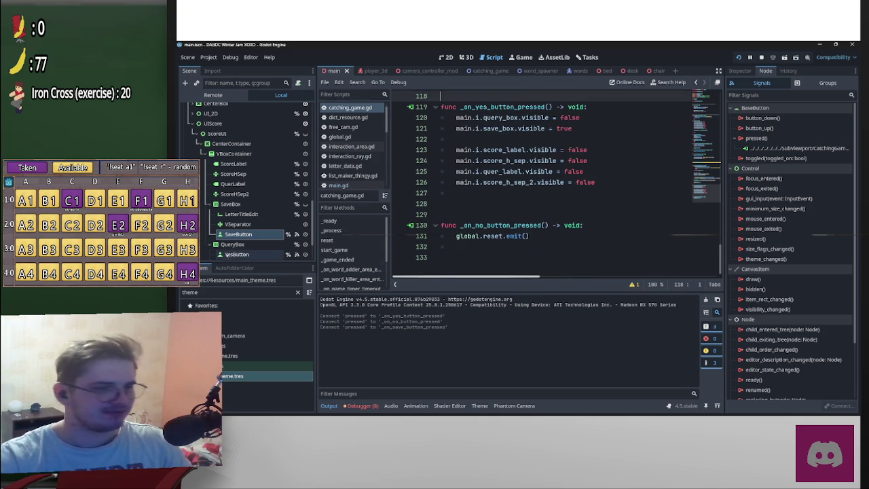
scroll(256, 233, down, 2)
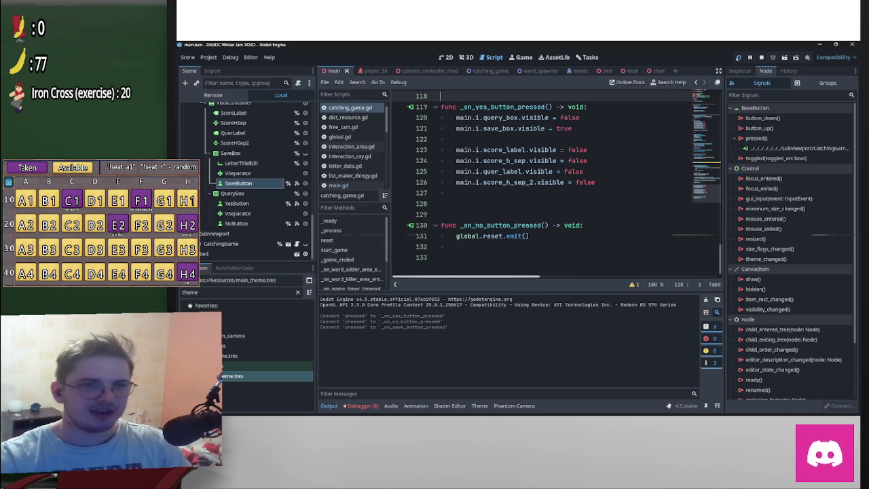
key(F5)
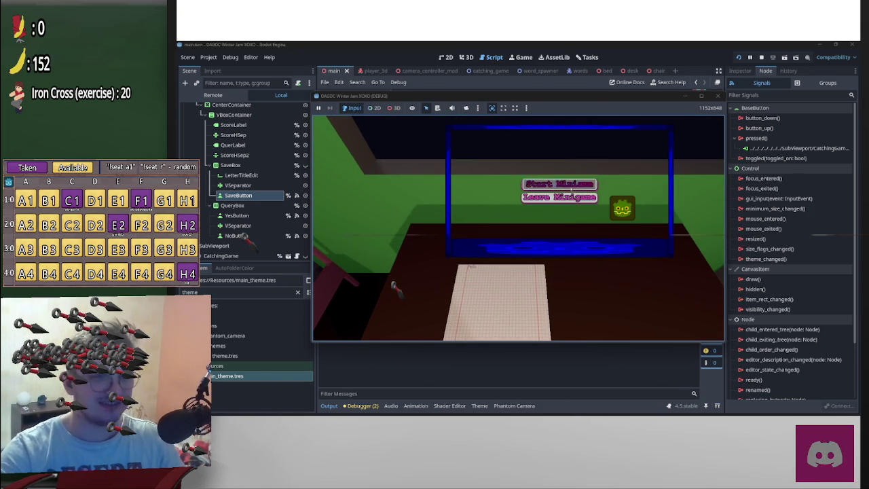
- Start the minigame and steer the catcher with the arrow keys until the round ends at 792
click(570, 187)
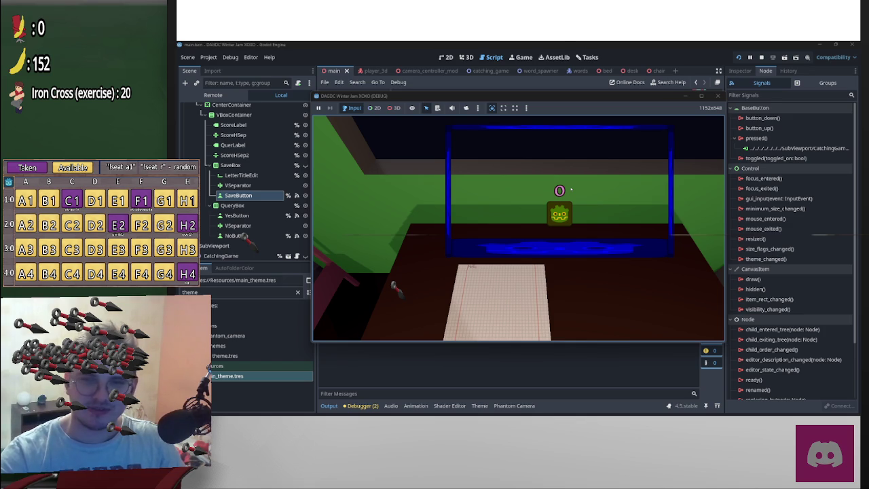
key(Left)
key(Right)
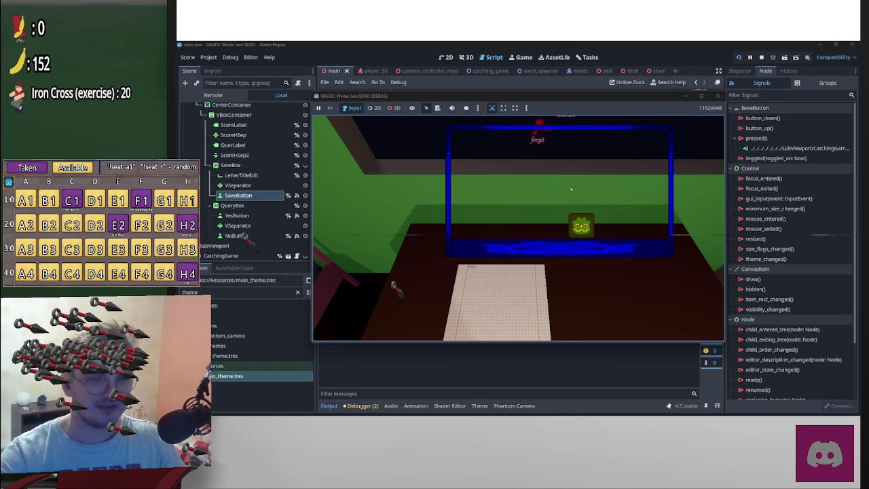
key(Left)
key(Right)
key(Left)
key(Right)
key(Left)
key(Right)
key(Right)
key(Left)
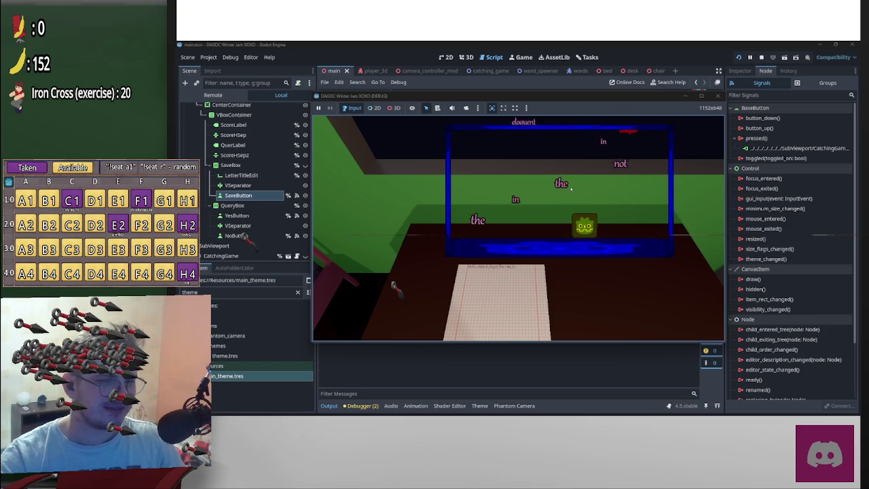
key(Right)
key(Left)
key(Left)
key(Right)
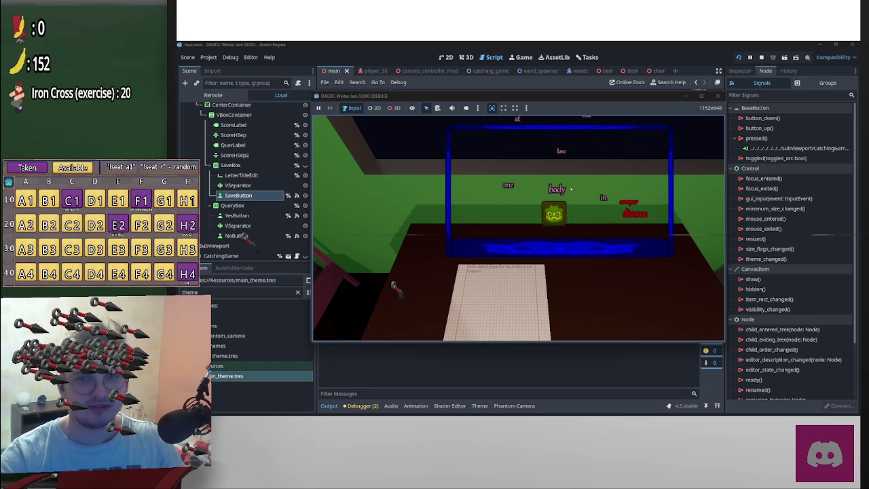
key(Left)
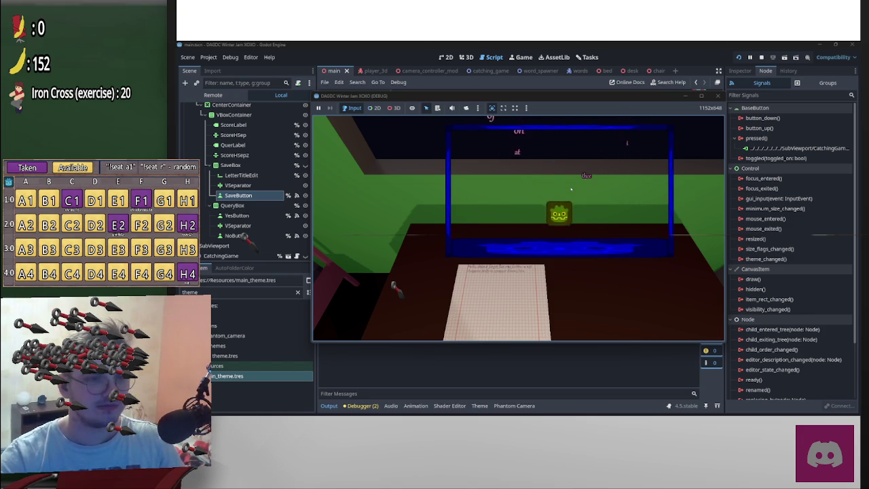
key(Left)
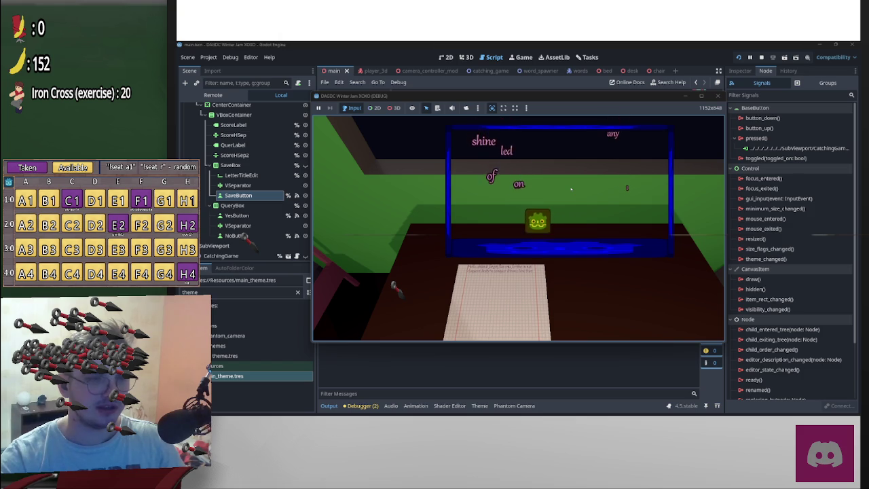
key(Right)
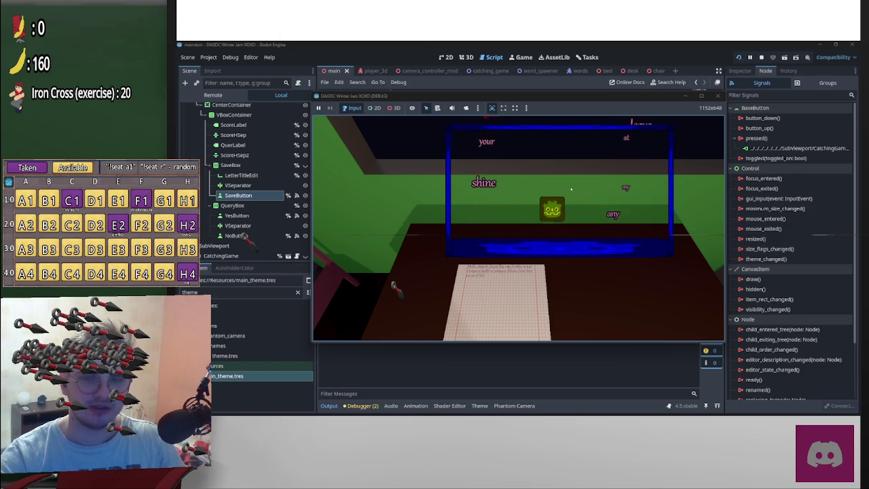
key(Left)
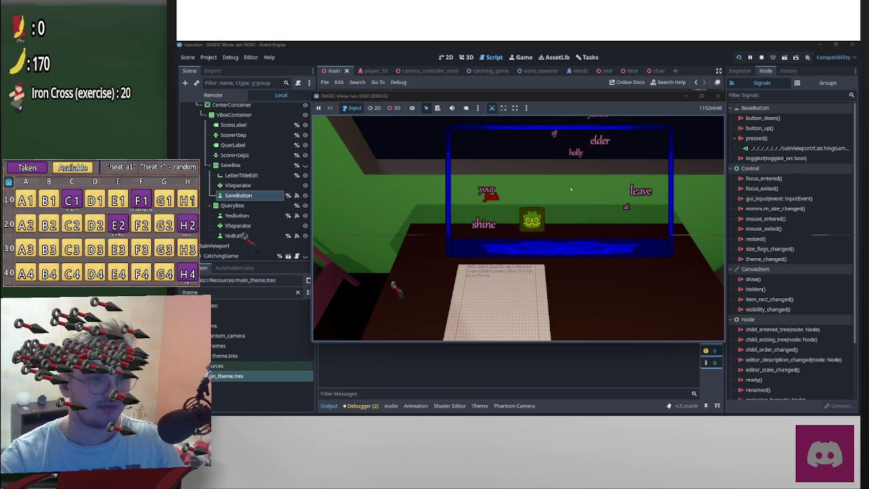
key(Right)
key(Left)
key(Right)
key(Left)
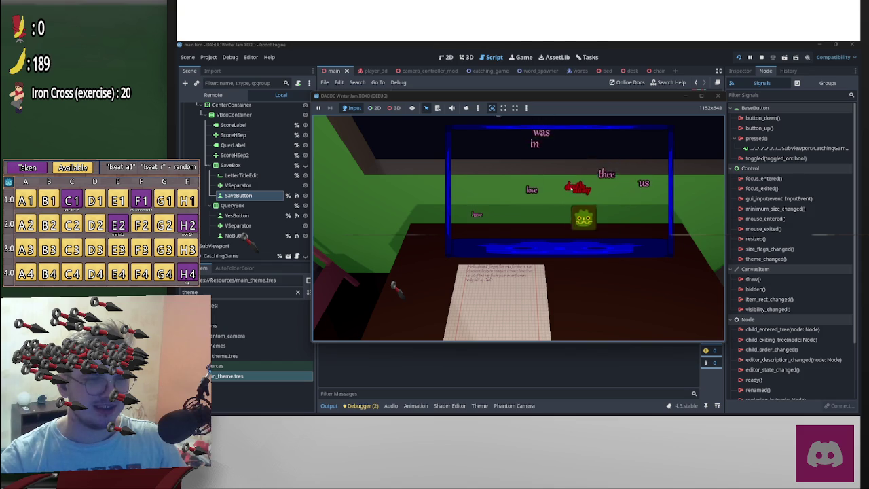
key(Left)
key(Right)
key(Left)
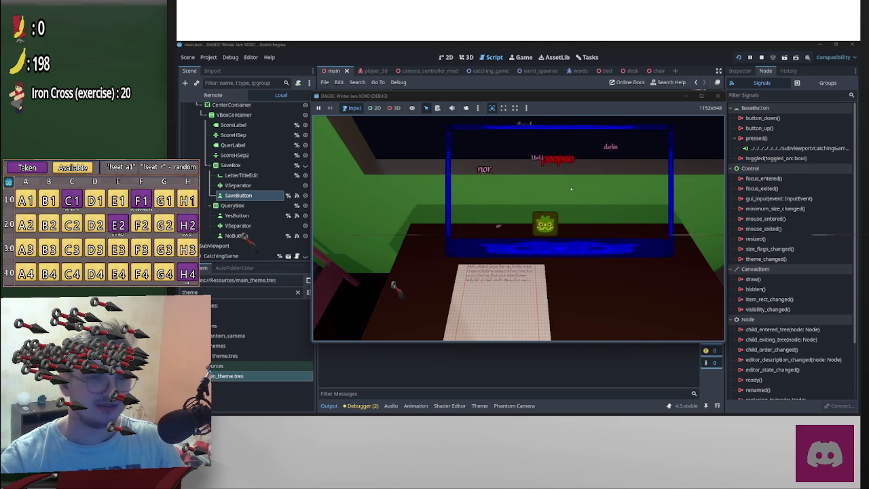
key(Left)
key(Right)
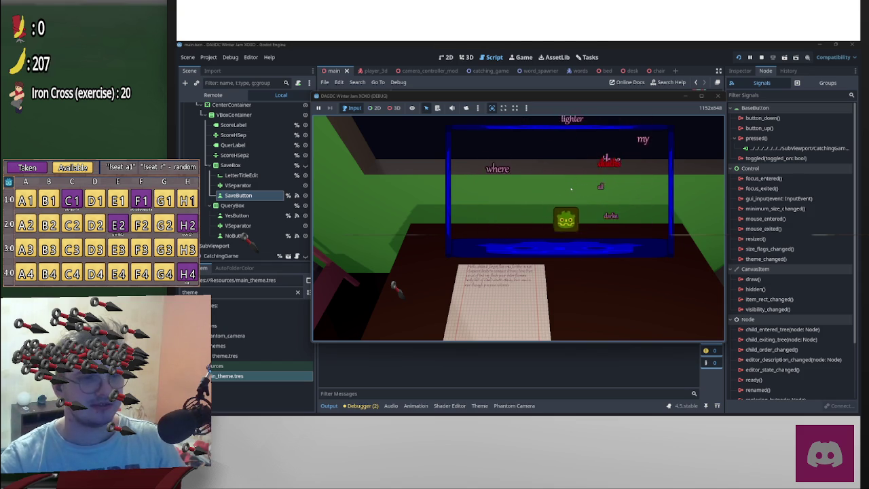
key(Right)
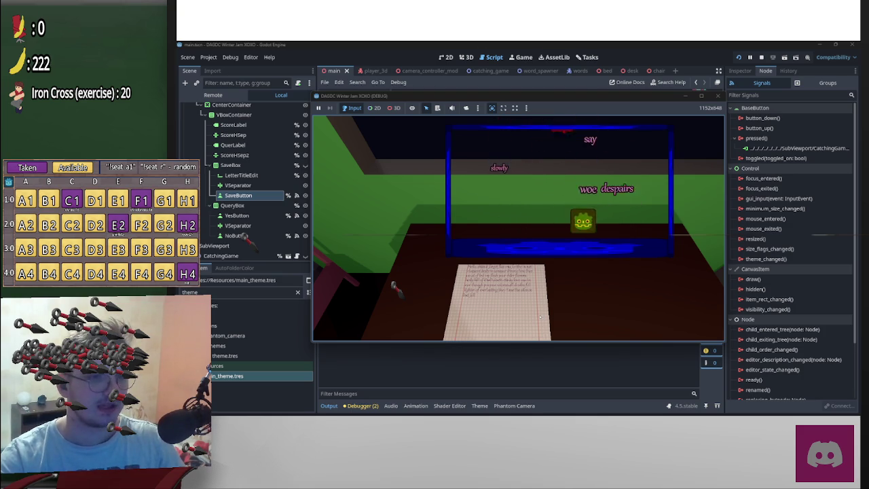
key(Right)
key(Left)
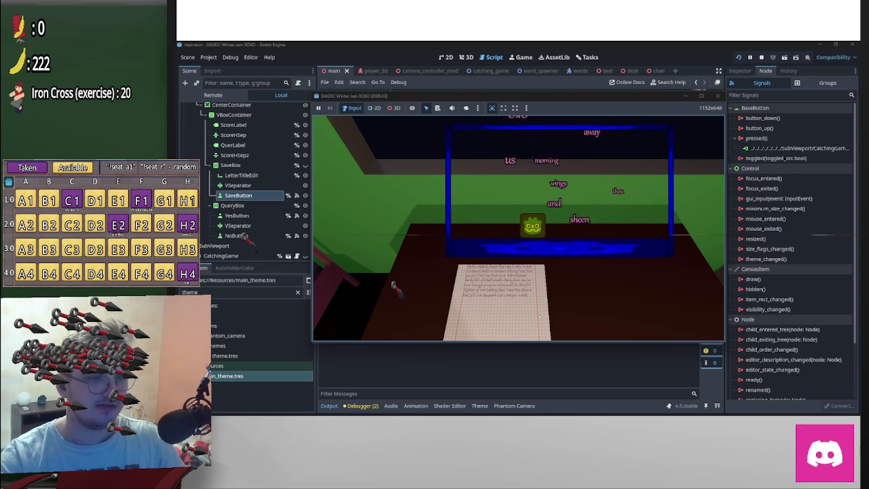
key(Left)
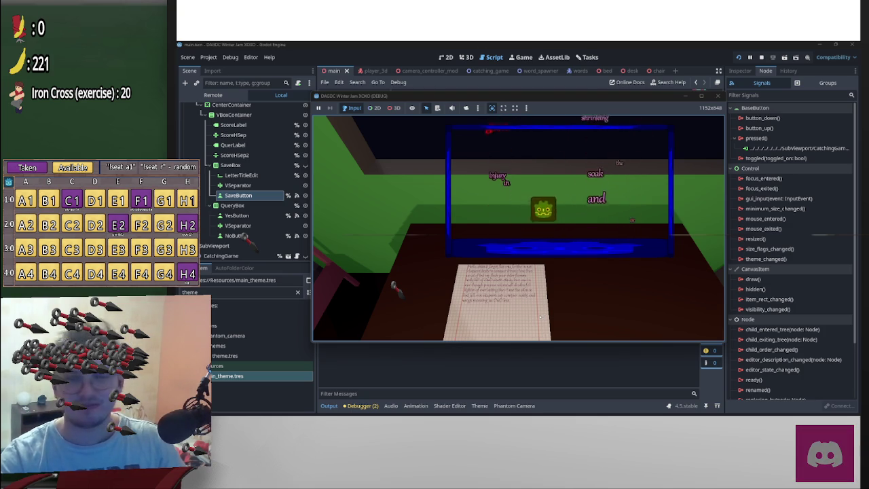
key(Right)
key(Left)
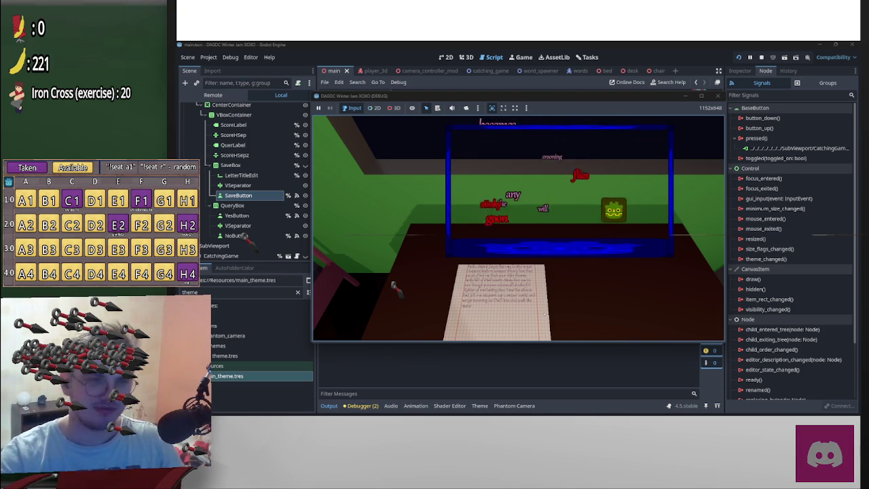
key(Right)
key(Left)
key(Left)
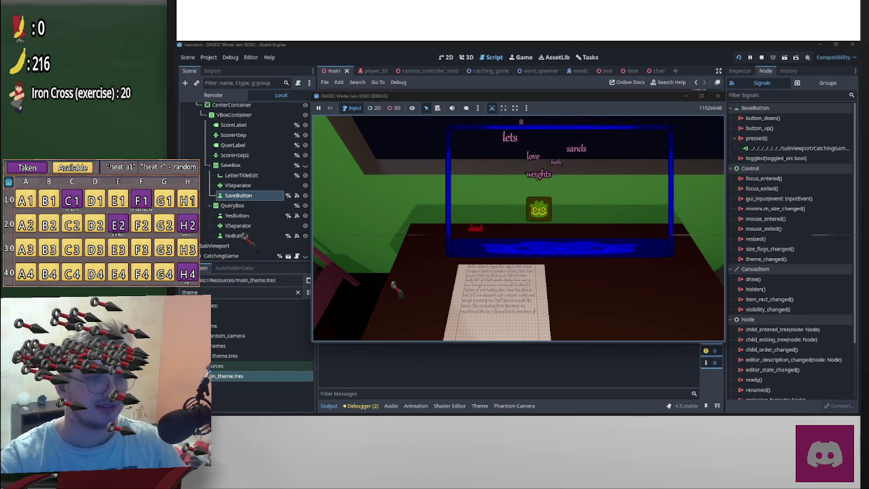
key(Right)
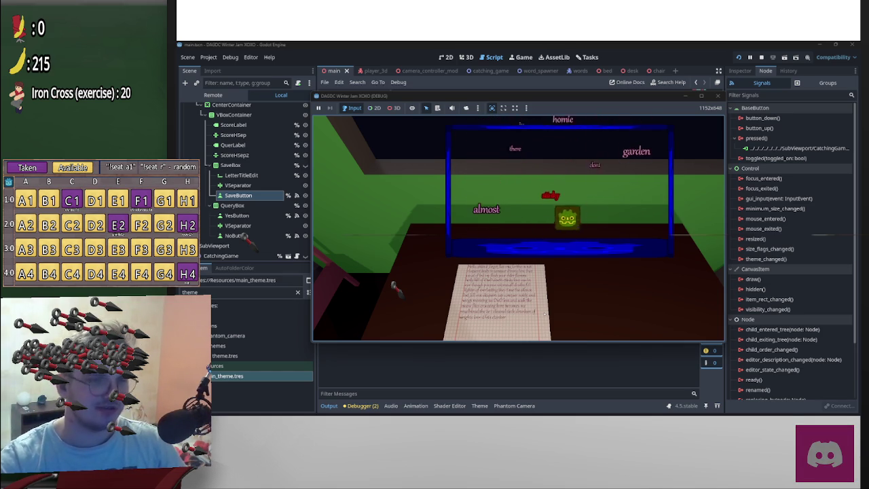
key(Left)
key(Left)
key(Right)
key(Right)
key(Left)
key(Right)
key(Left)
key(Right)
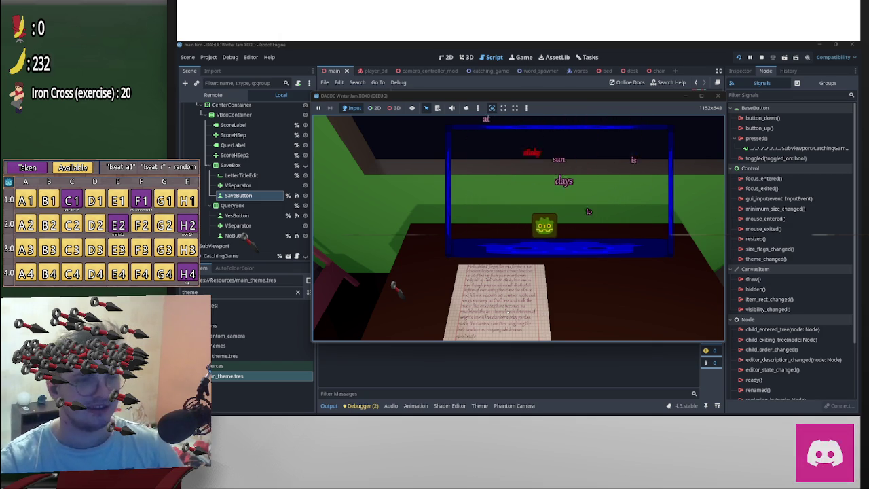
key(Left)
key(Right)
key(Right)
key(Left)
key(Right)
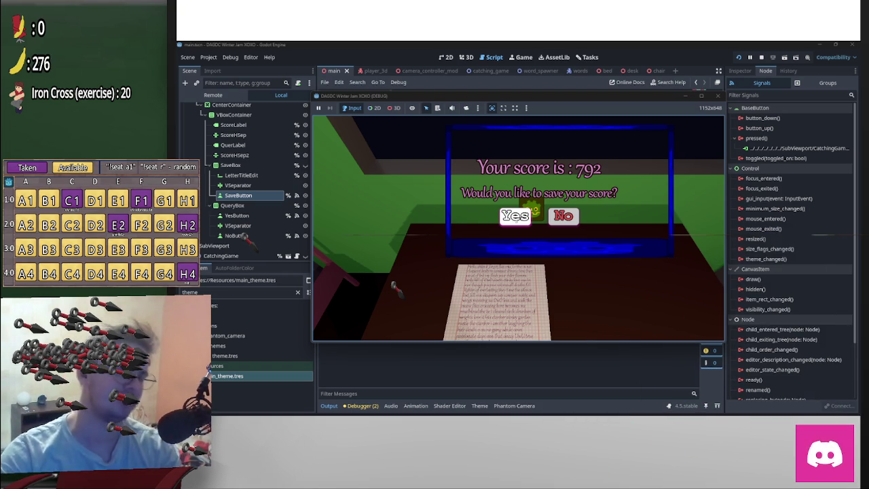
- Save the 792 score under the letter title 'Cool letter 1'
key(Return)
click(570, 193)
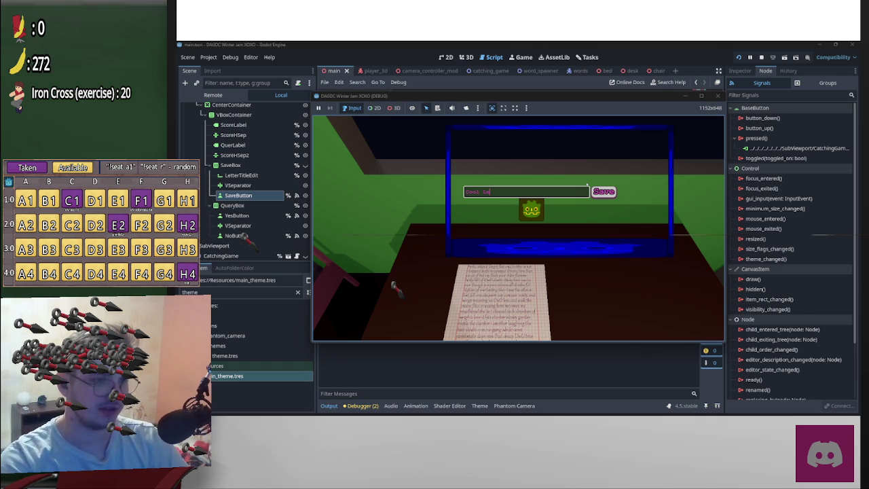
text(tter Te)
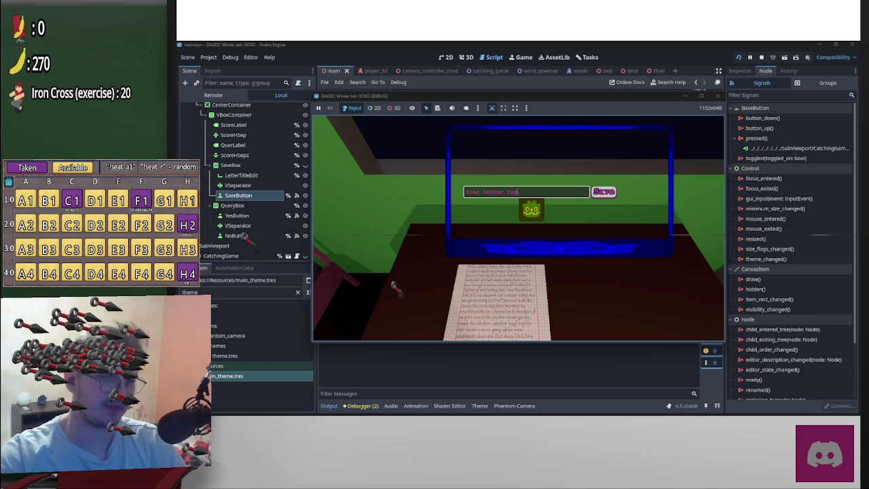
click(604, 191)
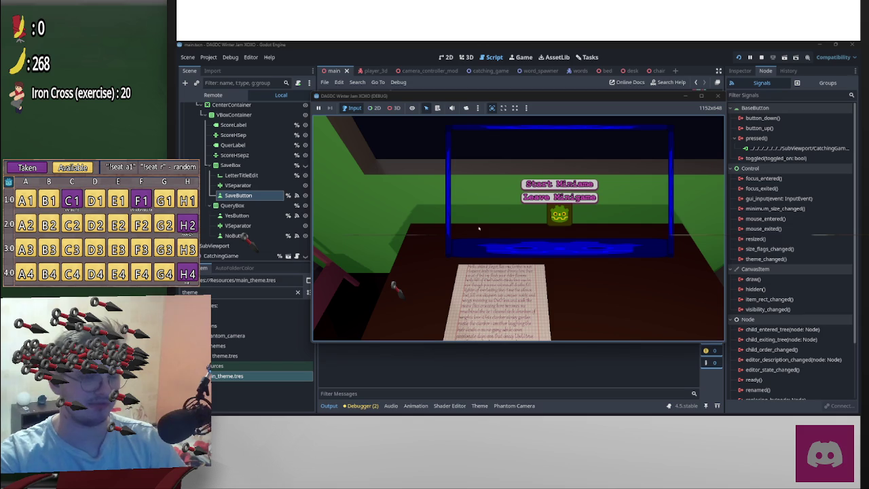
- Leave the minigame, pause the running game, and open the system search
click(558, 196)
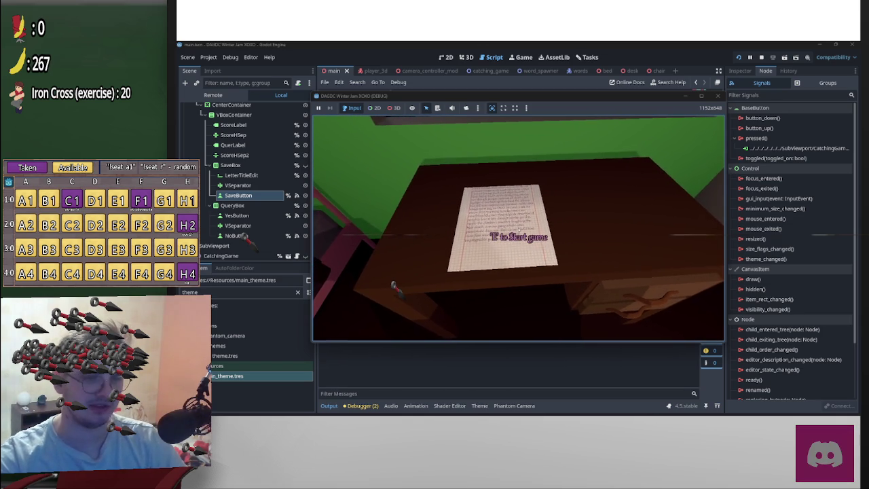
key(Escape)
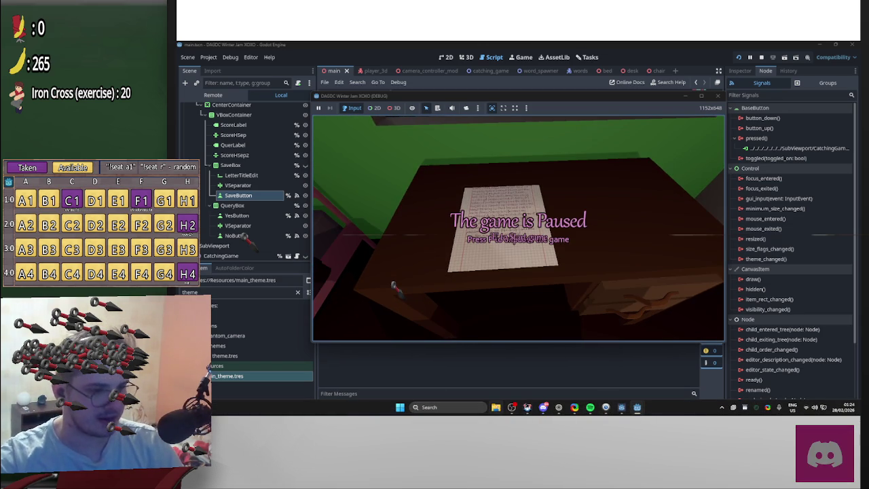
key(super)
- Open the roaming AppData folder via %appdata% and enter the Godot folder
text(%programdata%)
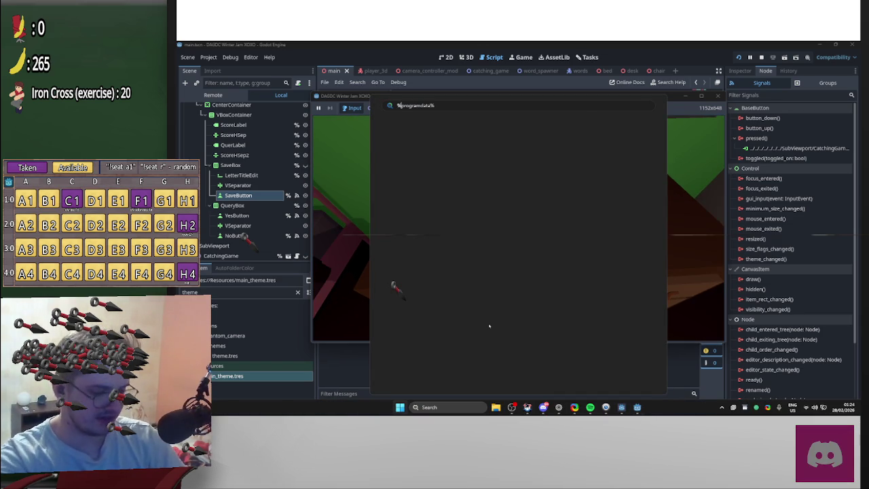
text(ppd)
text(%)
key(Return)
scroll(514, 271, down, 8)
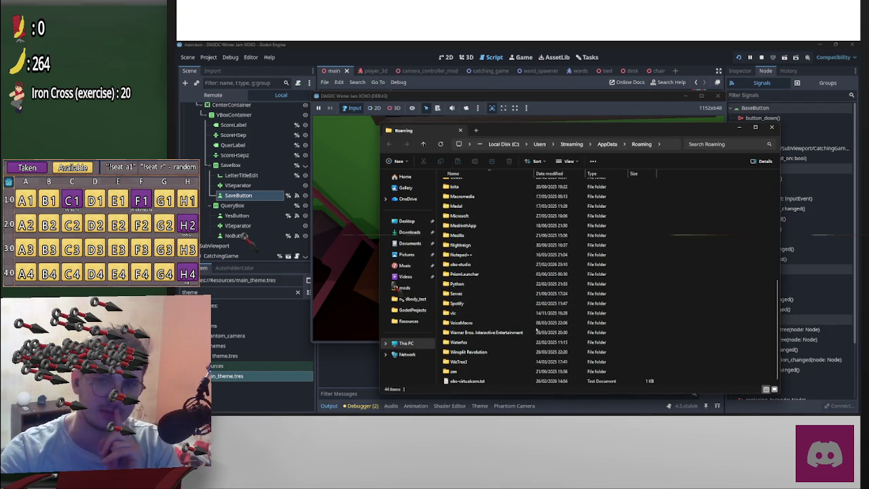
scroll(543, 333, up, 8)
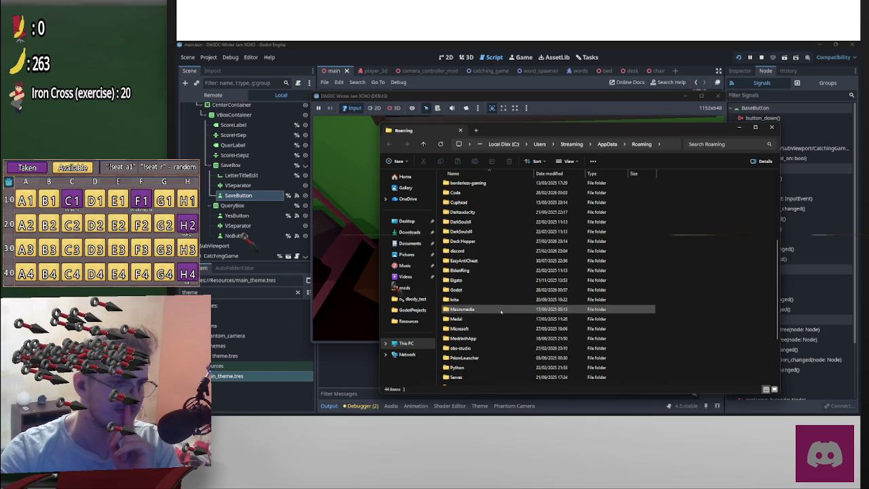
click(480, 377)
double_click(480, 377)
- Go through app_userdata > DAGDC Winter Jam XOXO > scores and open the saved .tres file
double_click(468, 193)
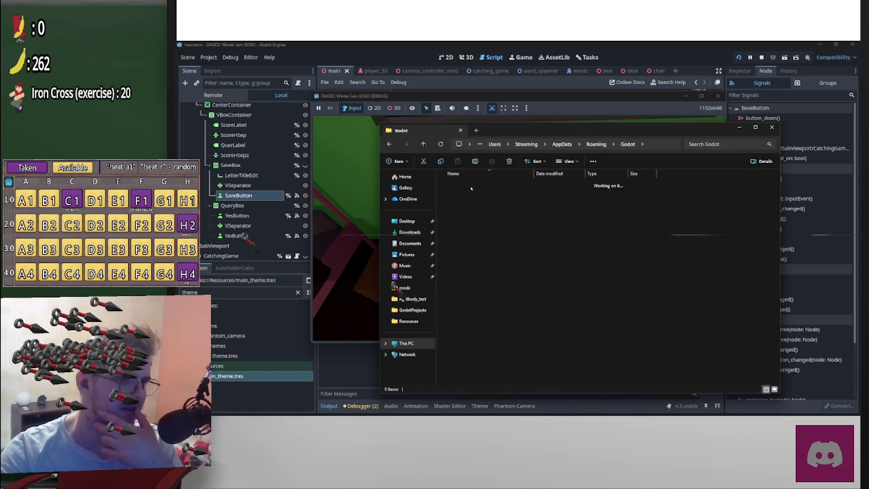
scroll(488, 378, down, 3)
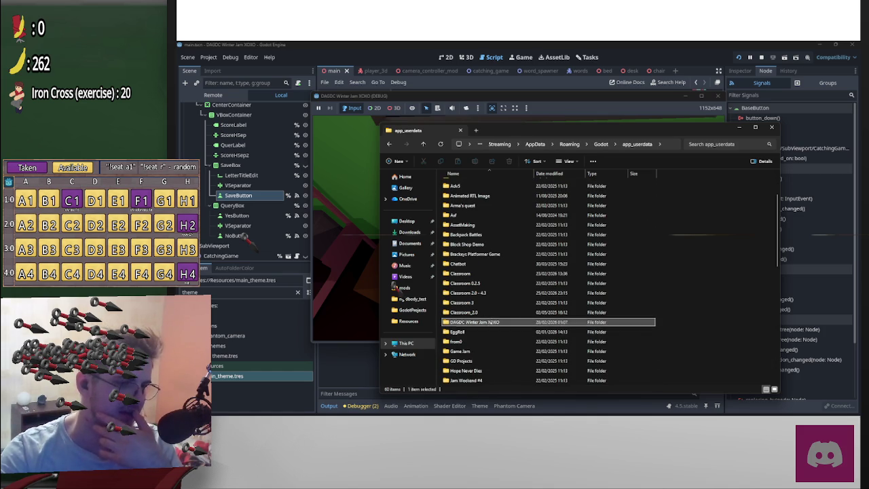
double_click(489, 321)
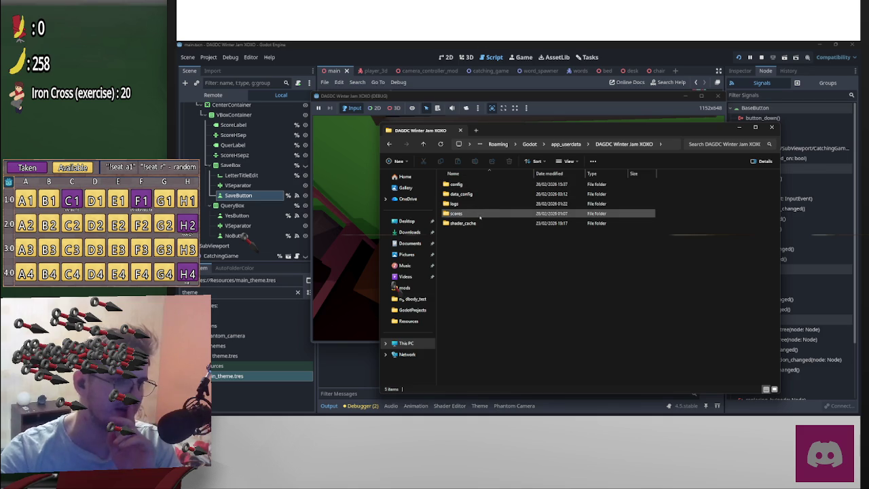
double_click(480, 215)
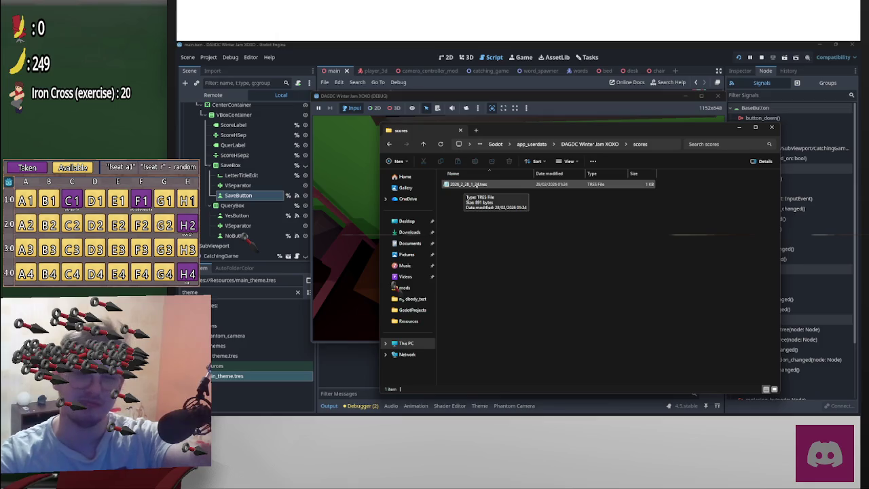
click(480, 185)
double_click(480, 185)
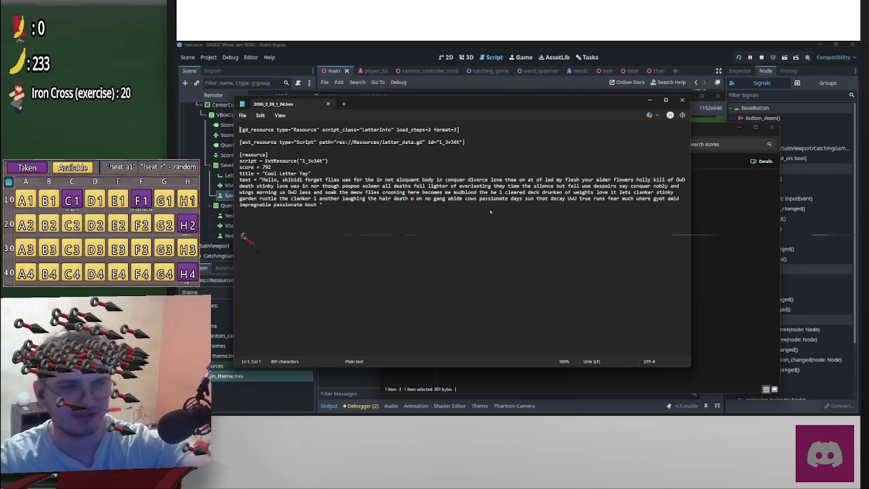
- Inspect the saved title 'Cool Letter Yay' and letter text, then return to Godot
mouse_move(260, 173)
mouse_down()
mouse_move(252, 167)
mouse_move(311, 174)
mouse_up()
drag(334, 207, 246, 179)
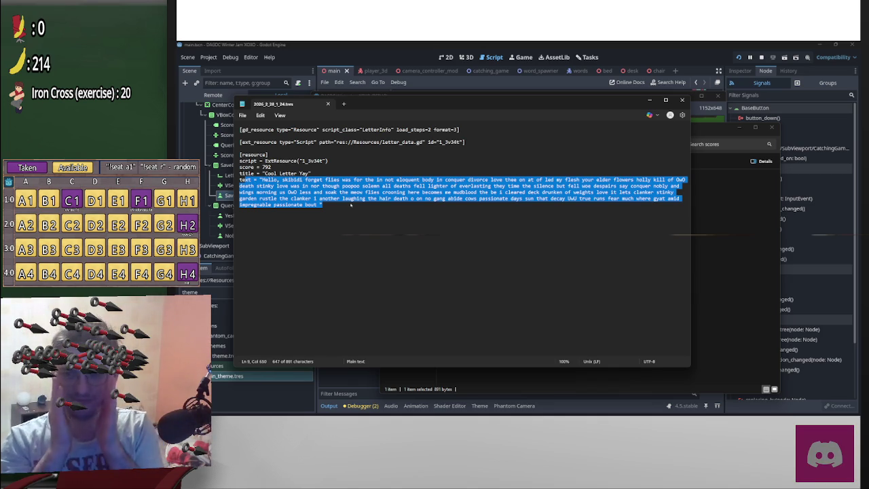
click(761, 57)
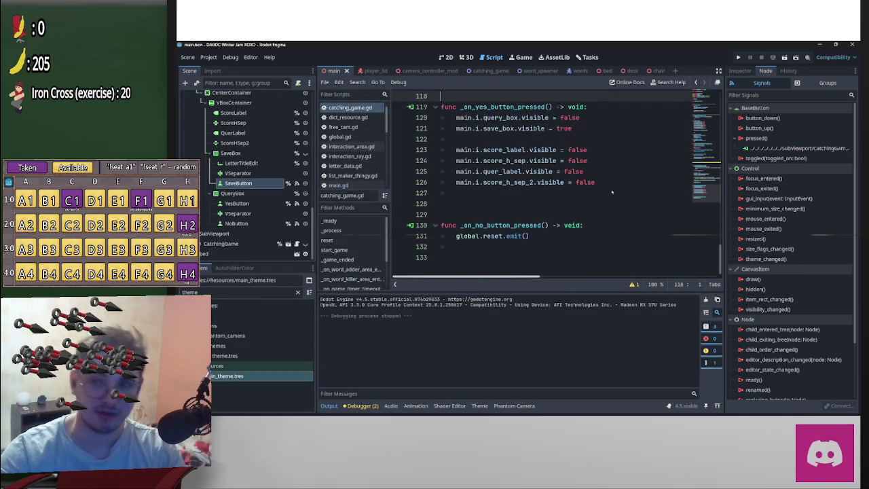
- Add global.scores.append(info) on a new line after the ResourceSaver.save call
scroll(584, 193, up, 4)
click(565, 193)
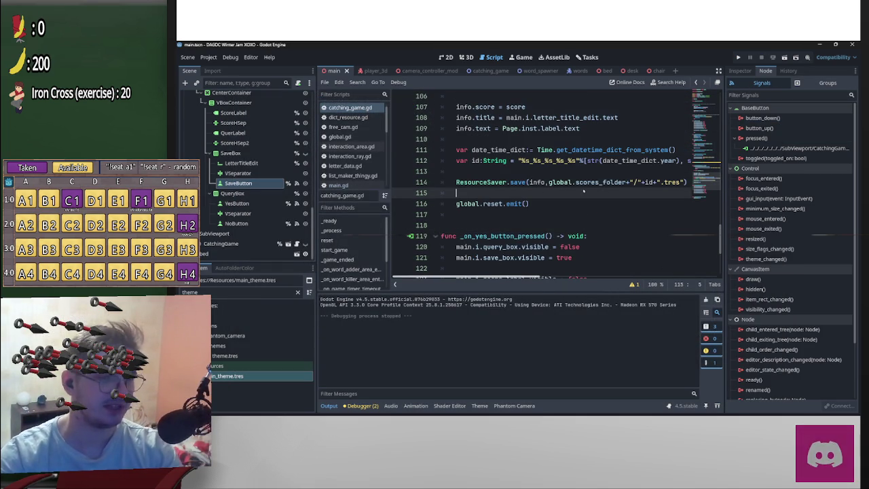
key(Return)
key(Return)
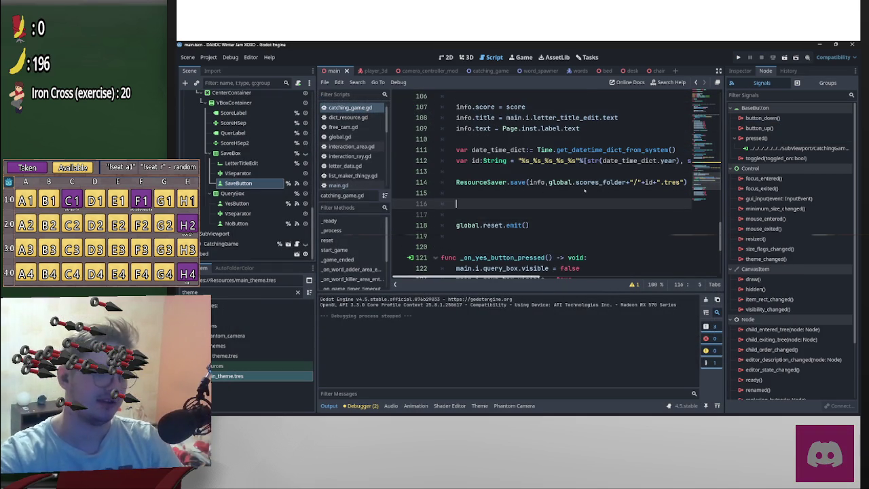
scroll(509, 192, up, 2)
text(glob)
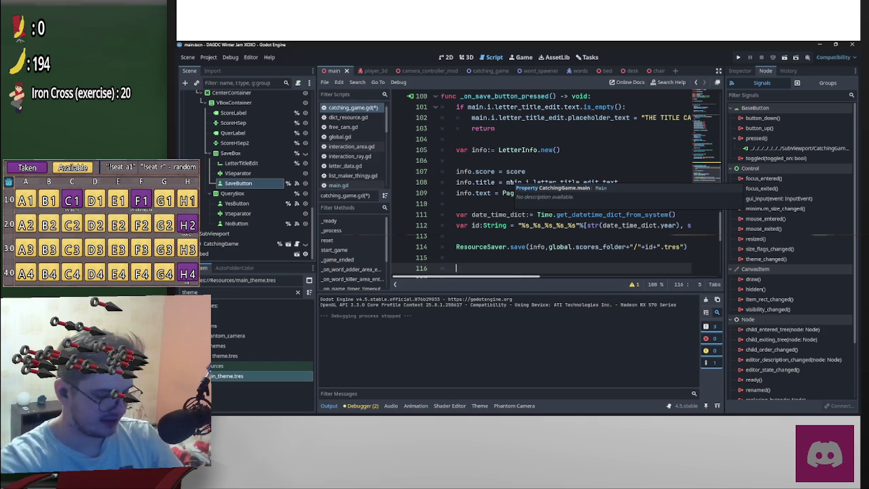
text(al.scores)
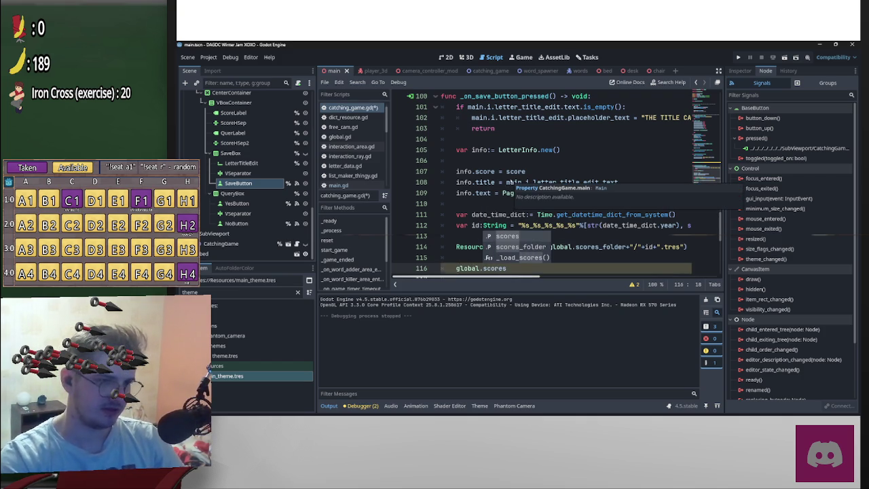
text(.a)
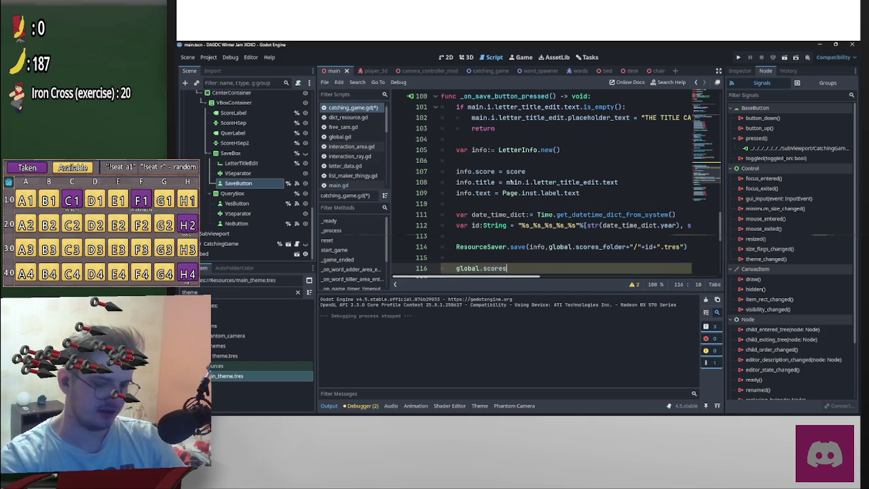
text(pp)
key(Return)
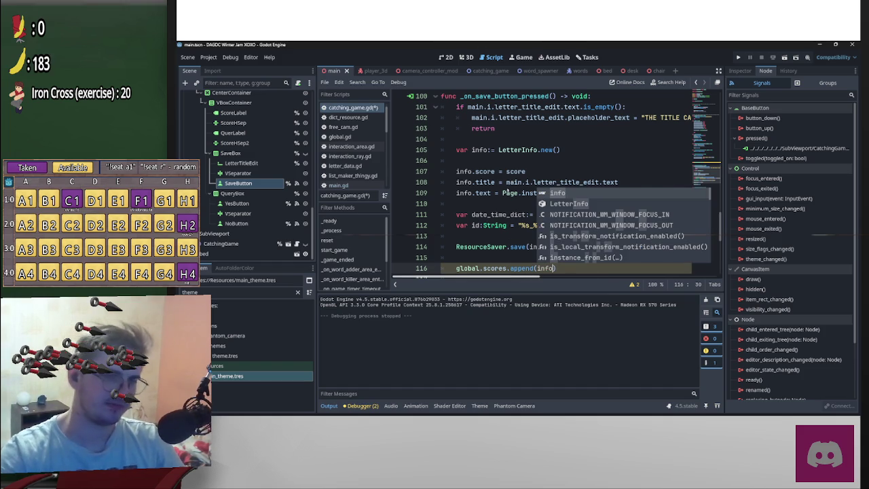
scroll(564, 250, down, 1)
key(Return)
key(Return)
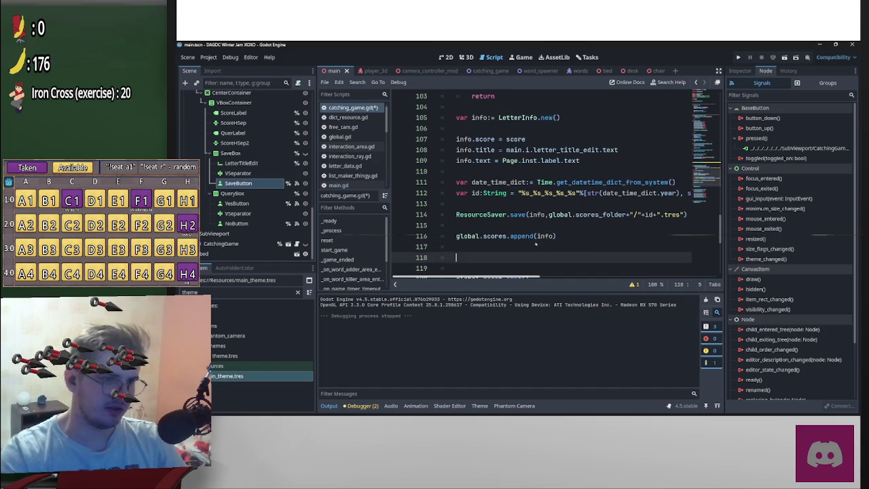
- Add global.scores.sort_custom(global._sort_scoreboard) below it, then walk forward in the running game
click(506, 236)
key(ctrl+c)
click(525, 258)
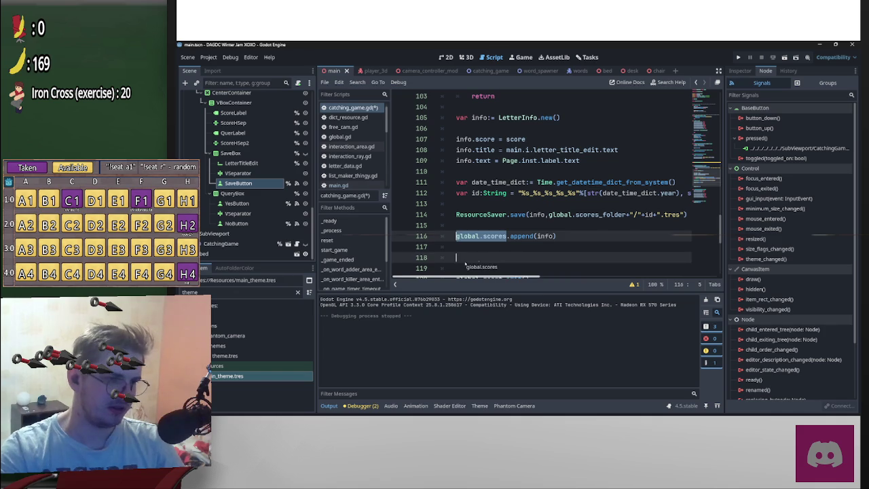
key(ctrl+v)
text(.cu)
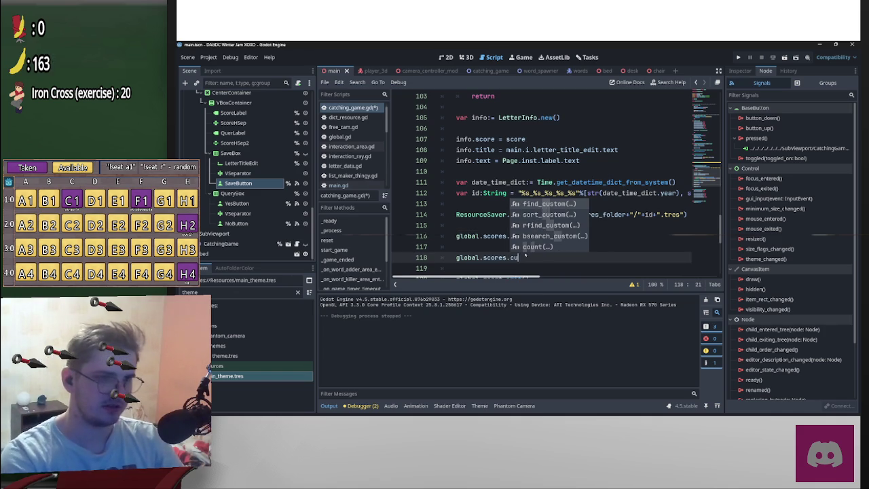
text(s)
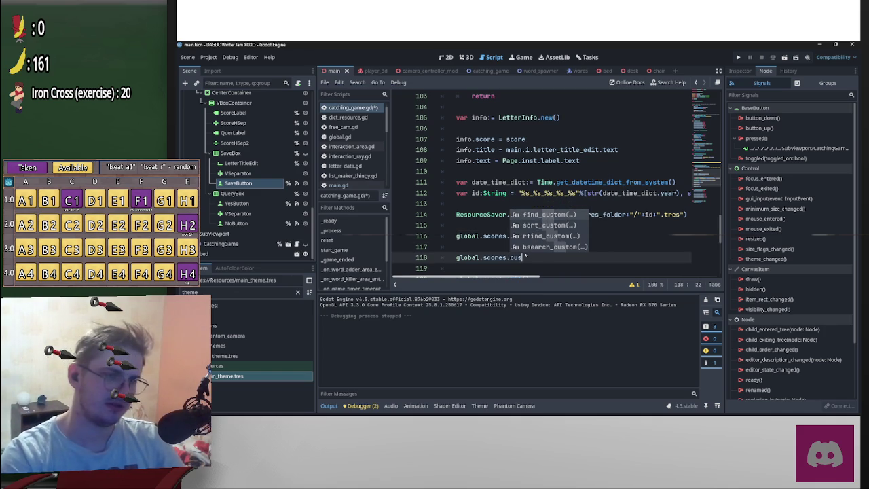
double_click(551, 226)
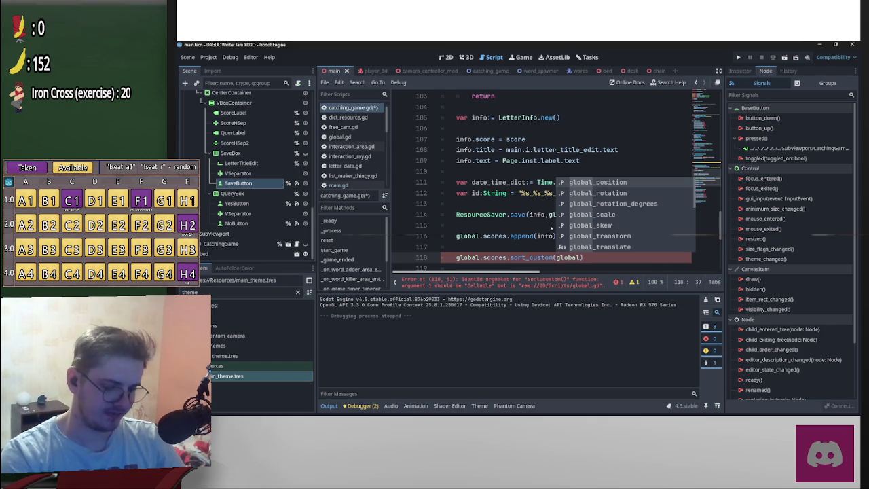
text(._sort_scoreboard)
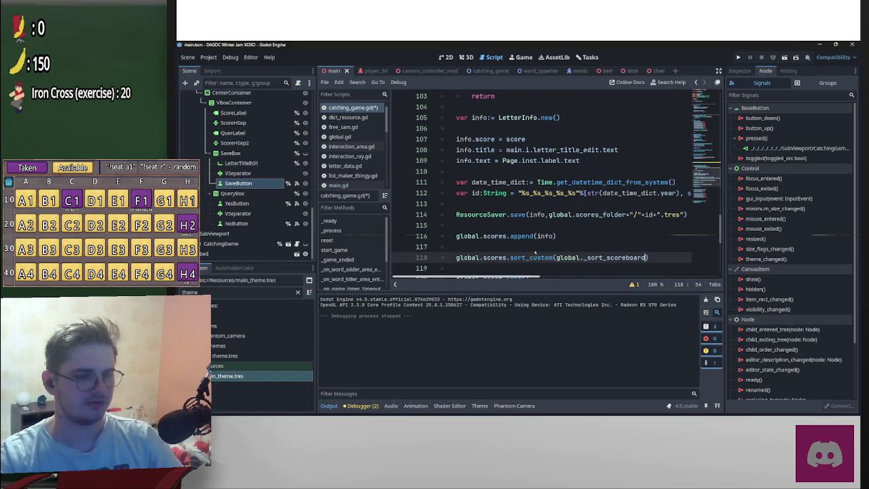
scroll(535, 253, down, 3)
click(523, 149)
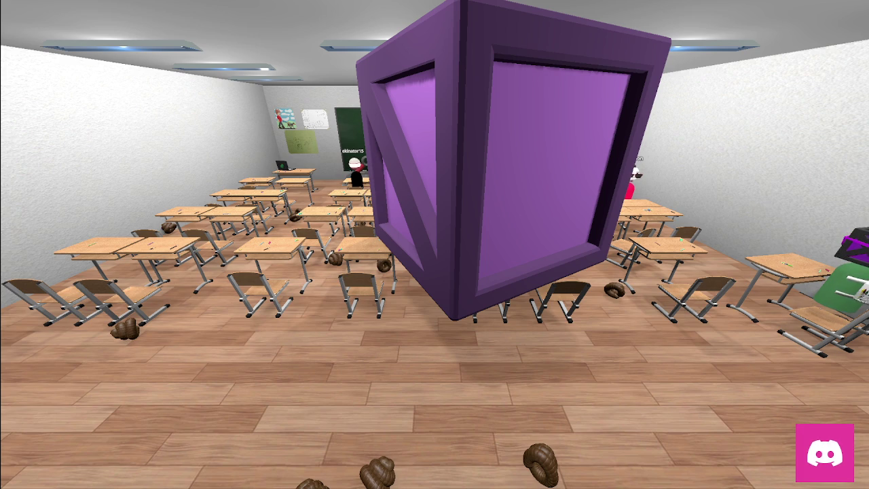
key(w)
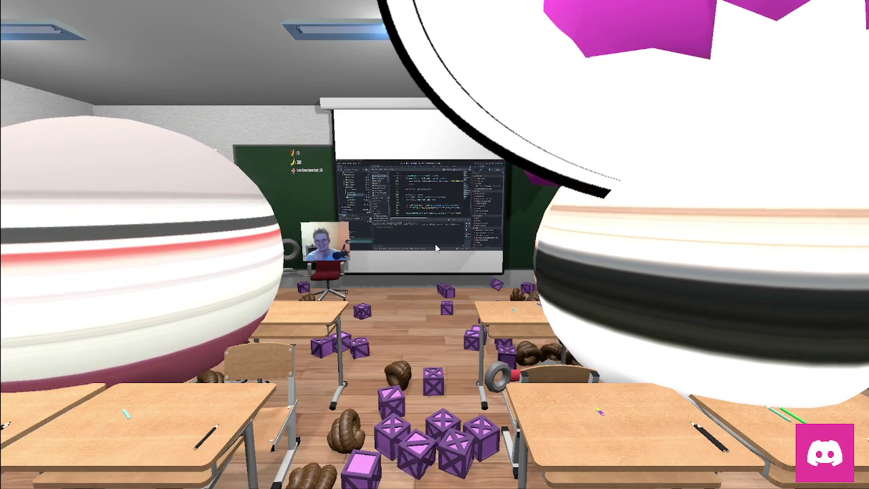
- Switch from the running game back to the Godot editor
key(alt+Tab)
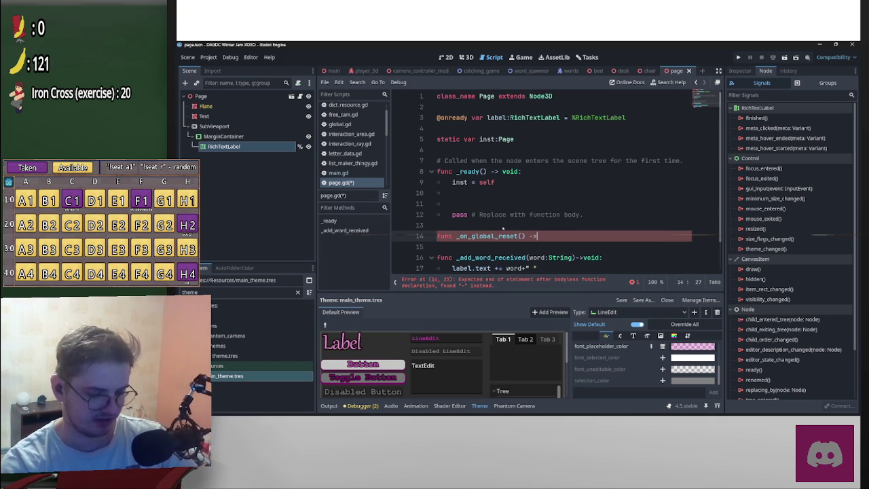
- Give _on_global_reset a void return type and set label.text = "Hello, " in its body
text( void)
key(Return)
key(Return)
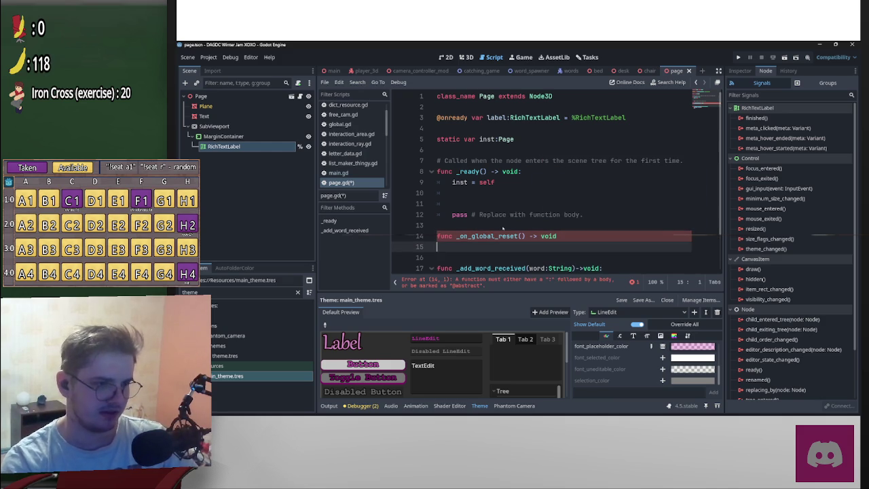
key(Return)
key(Return)
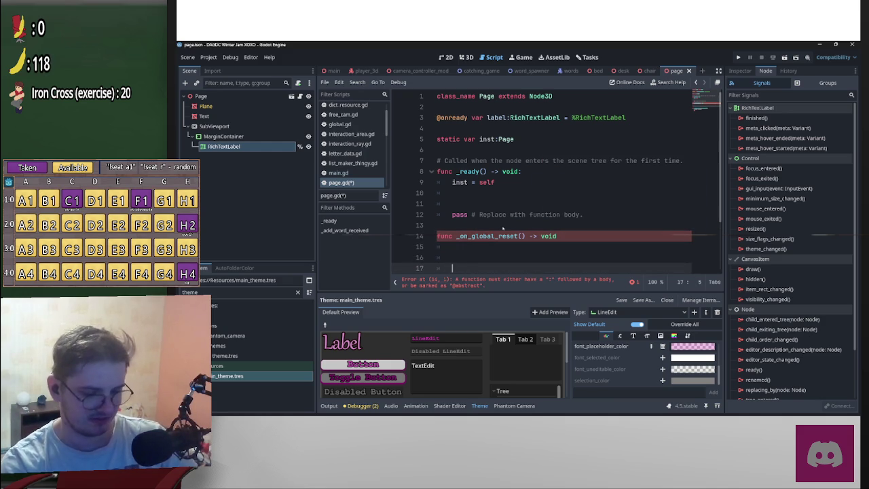
text(pass)
key(Up)
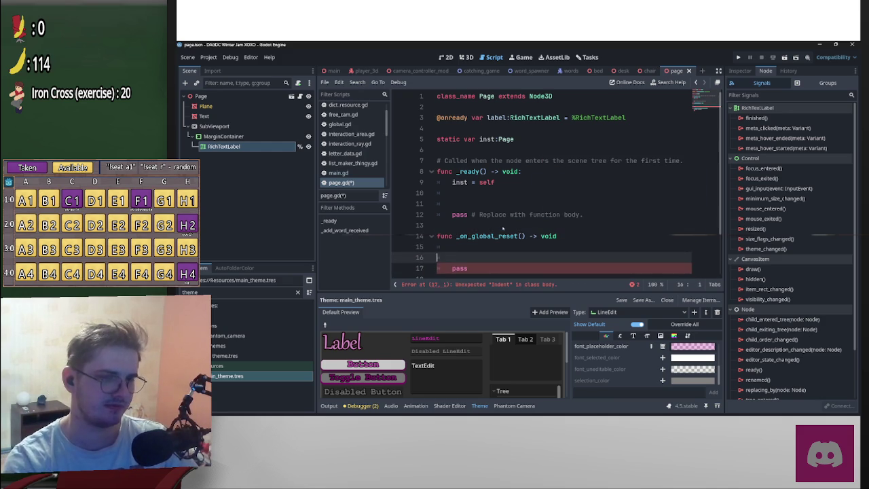
key(Up)
key(Left)
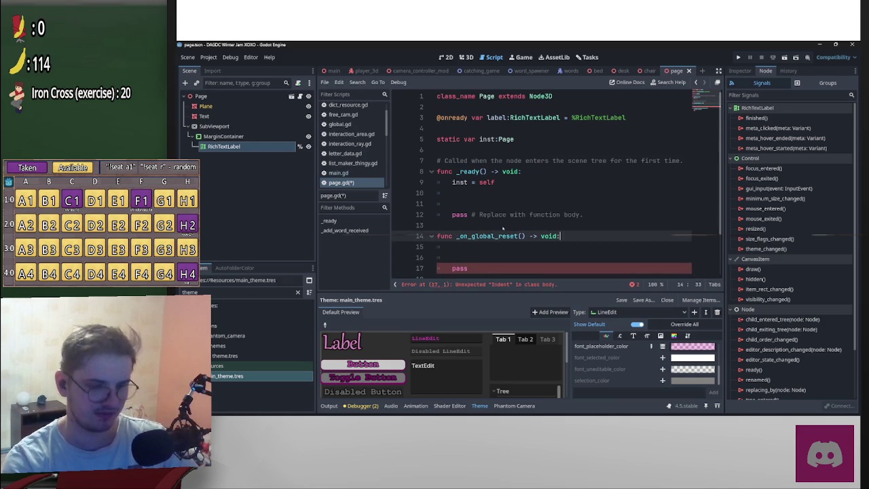
key(Down)
key(Down)
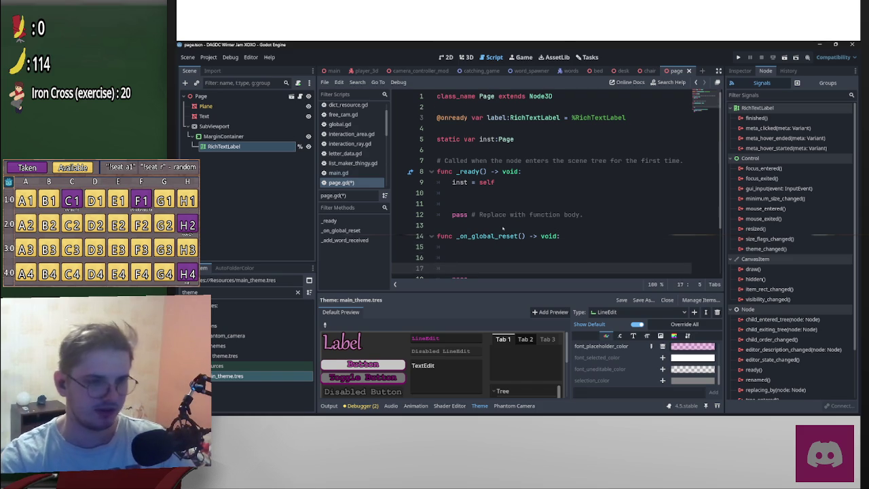
scroll(503, 229, down, 1)
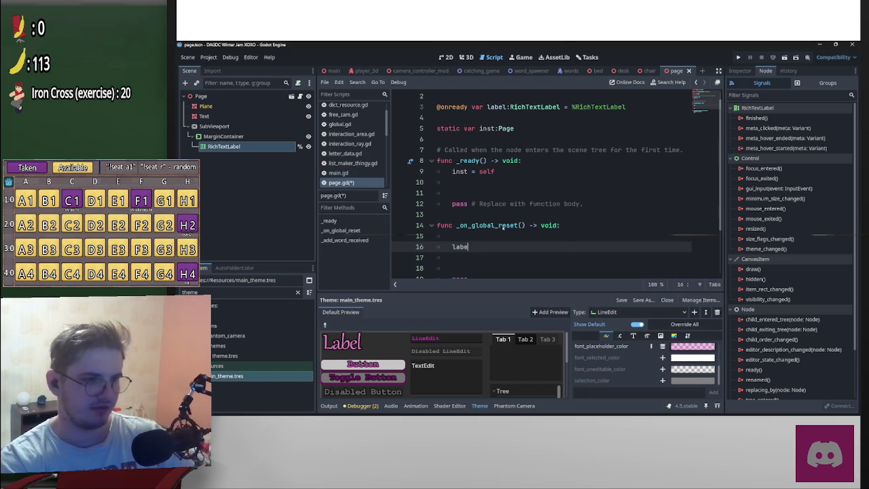
text(l.text)
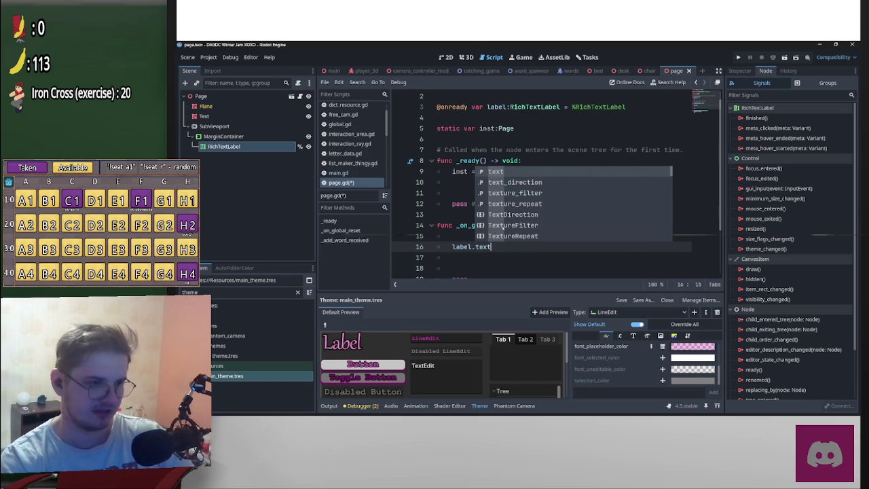
text( = )
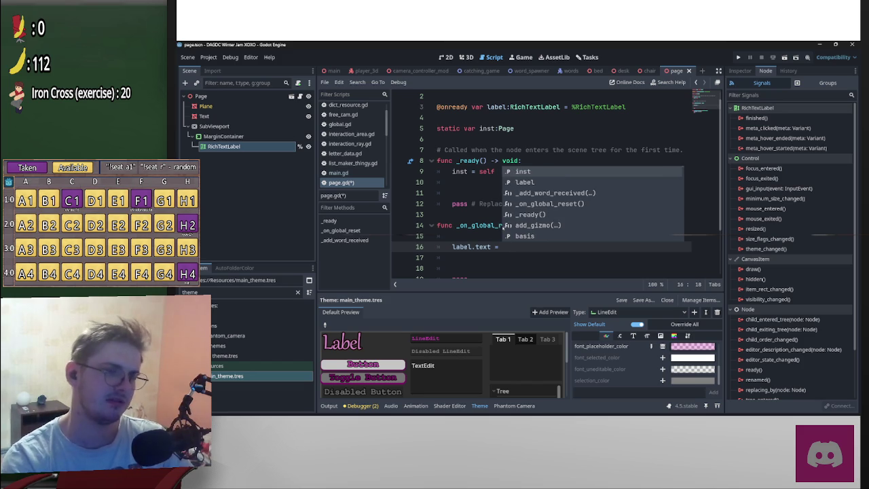
text("Hello,)
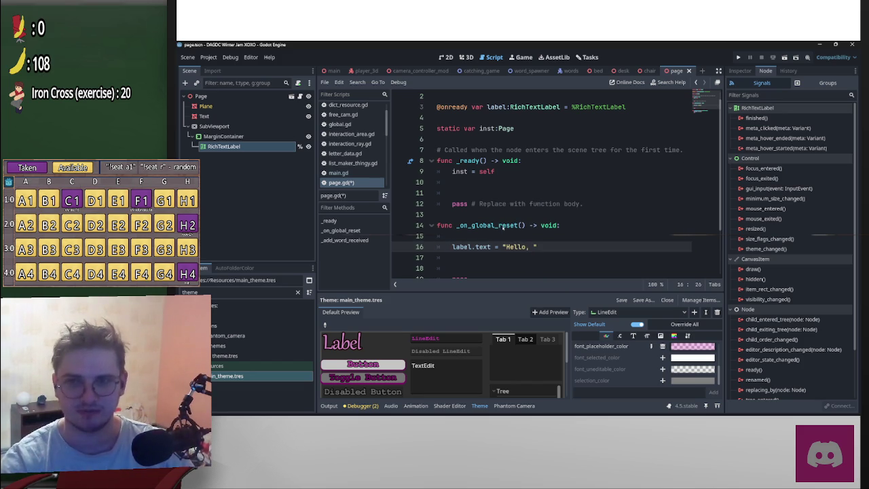
- Add global.reset.connect(_on_global_reset) in _ready, save page.gd, and relaunch the game
scroll(557, 225, up, 1)
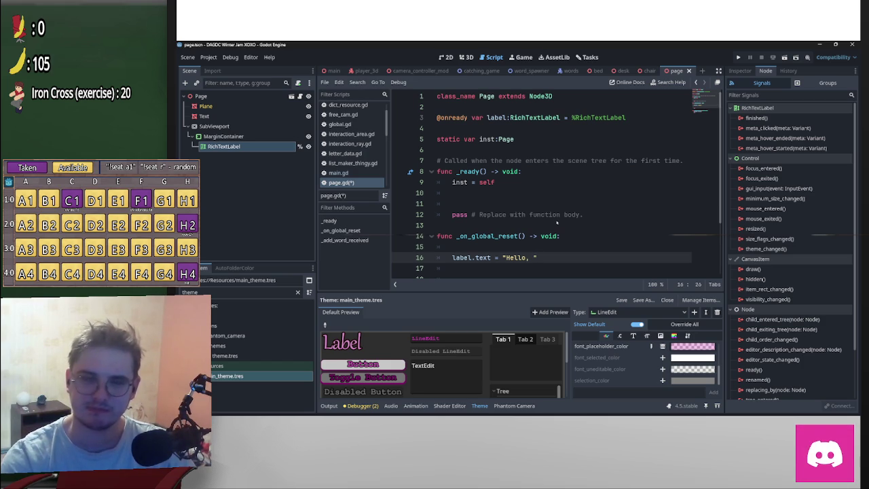
click(504, 196)
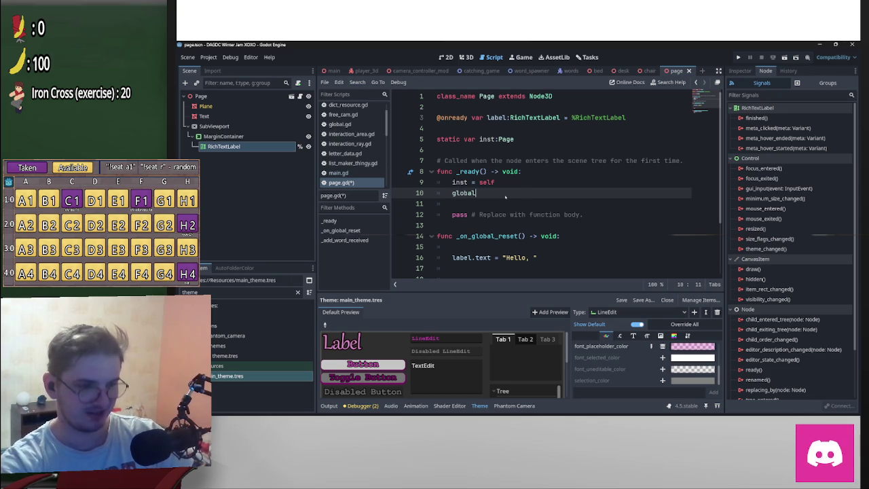
text(.re)
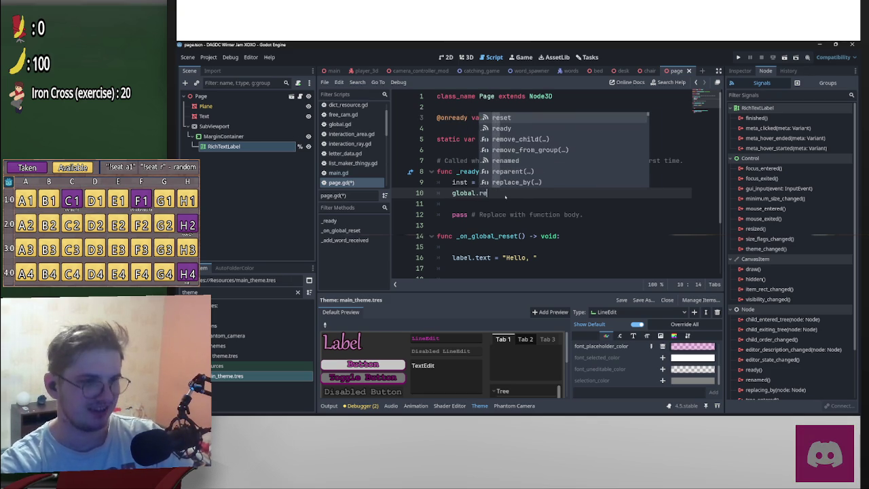
key(Return)
text(.c)
key(Return)
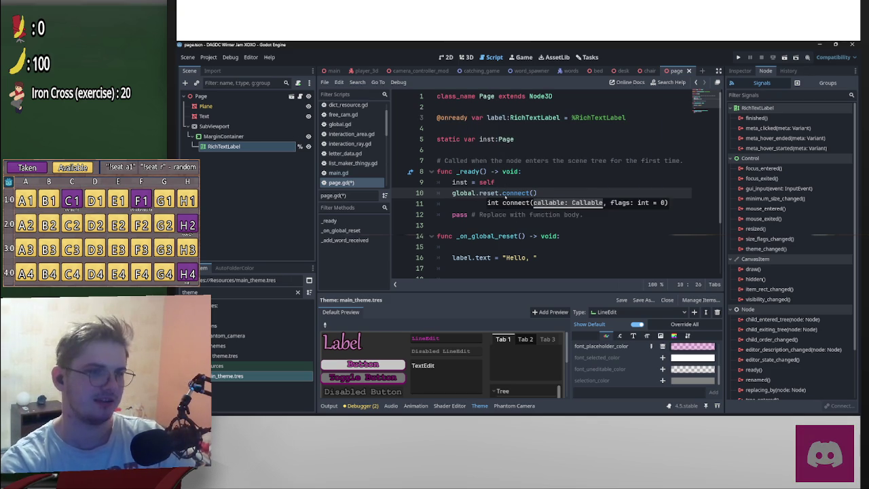
text(_on)
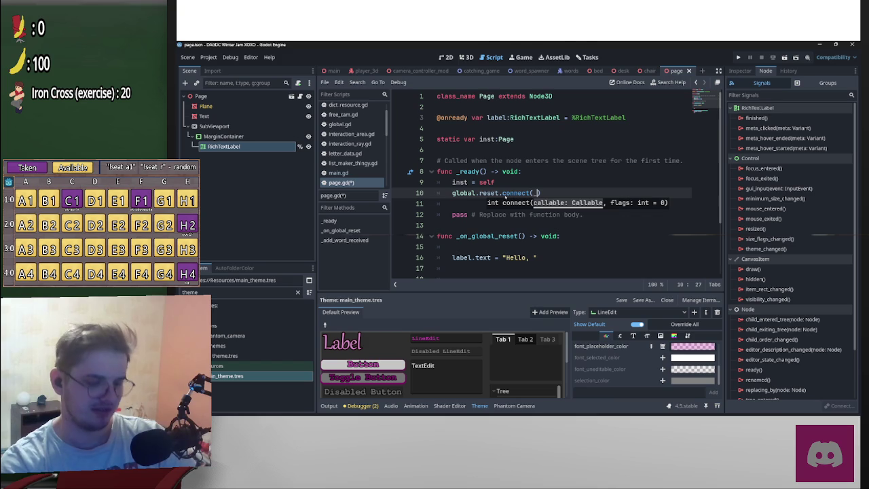
text(_)
key(Return)
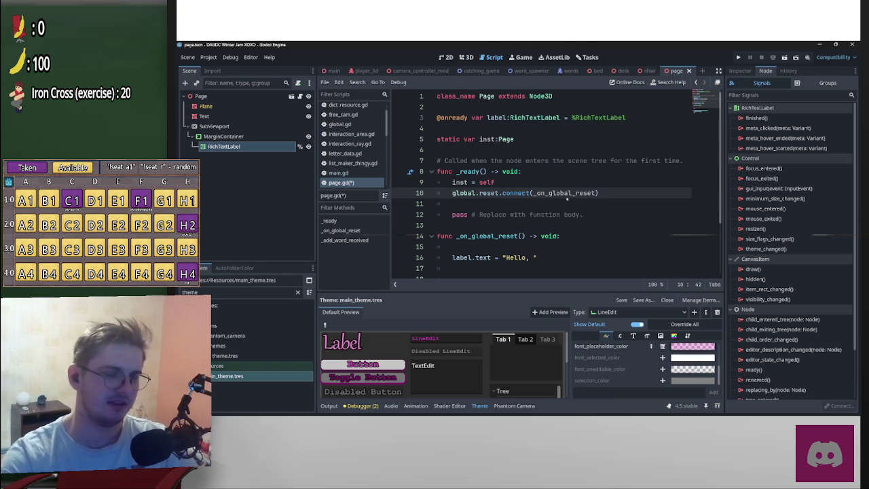
click(600, 181)
key(ctrl+s)
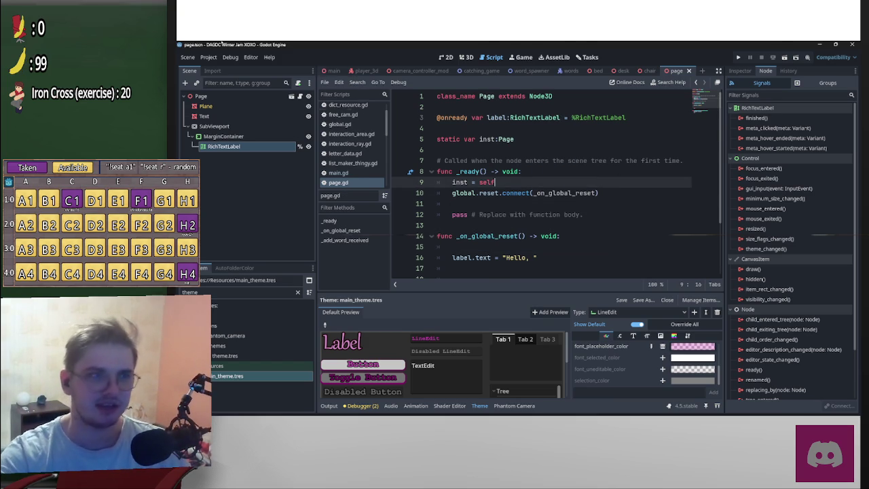
click(739, 57)
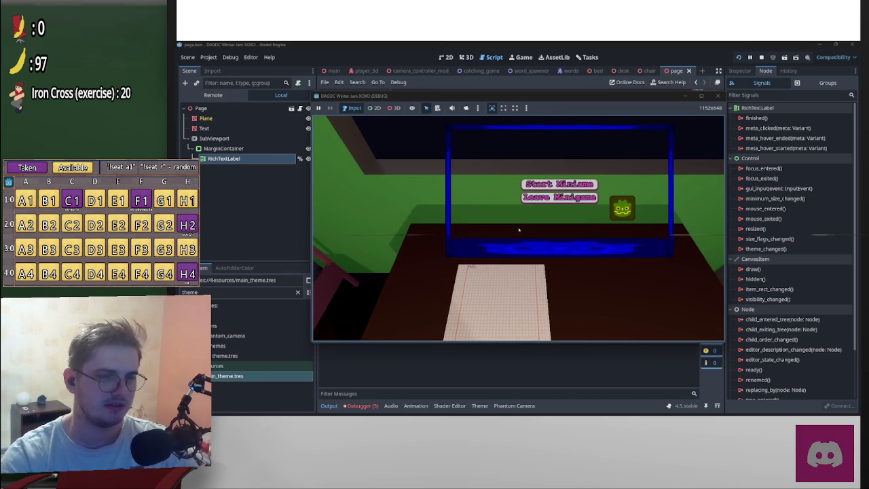
- Start the catching minigame and play until it ends with a score of 321
click(570, 184)
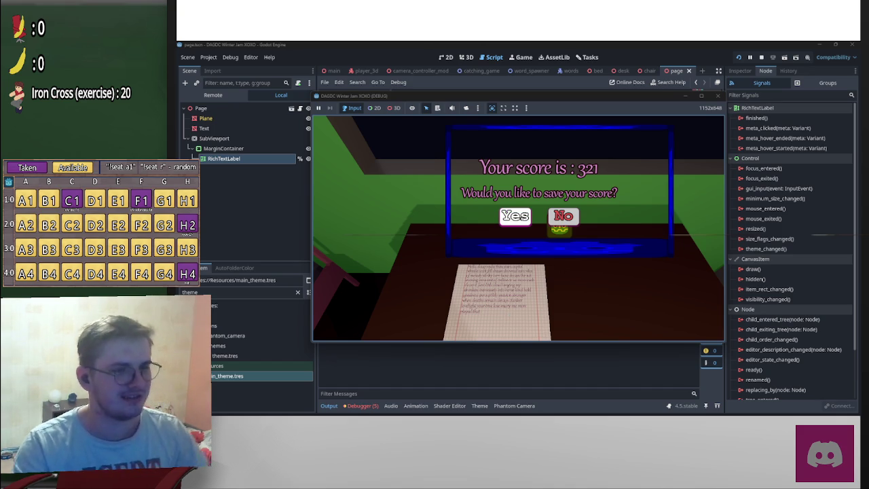
- Save the 321 score titled 'Good letter', triggering the null 'score' error at global.gd:39
click(523, 219)
click(541, 191)
text(Good le)
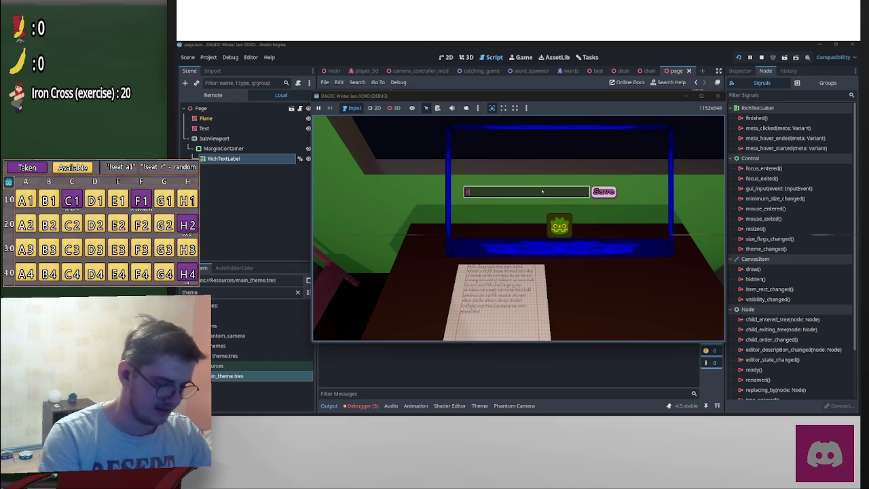
text(tter)
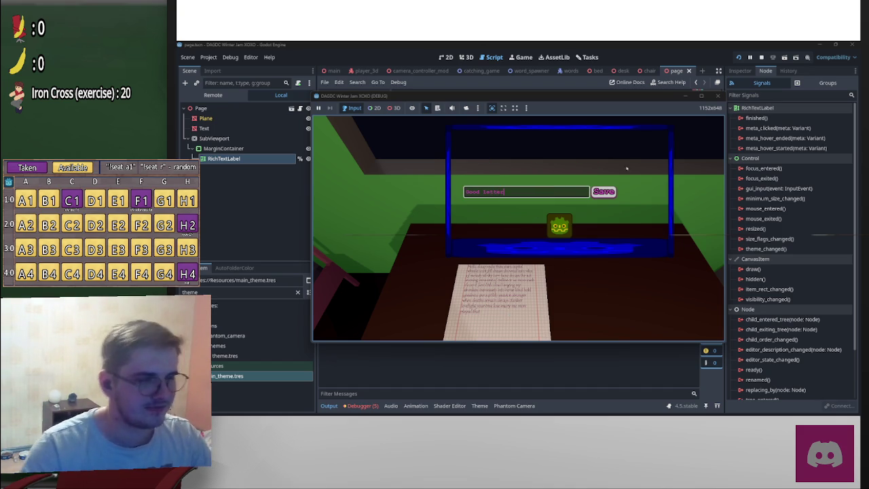
click(603, 192)
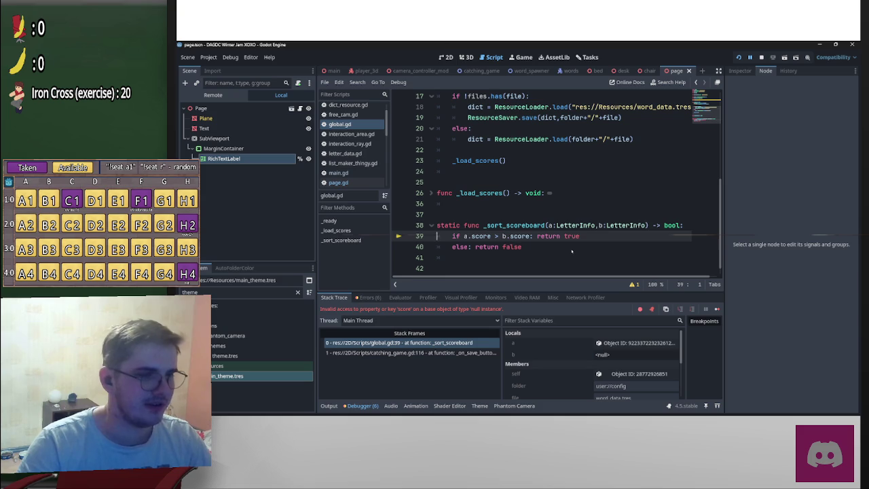